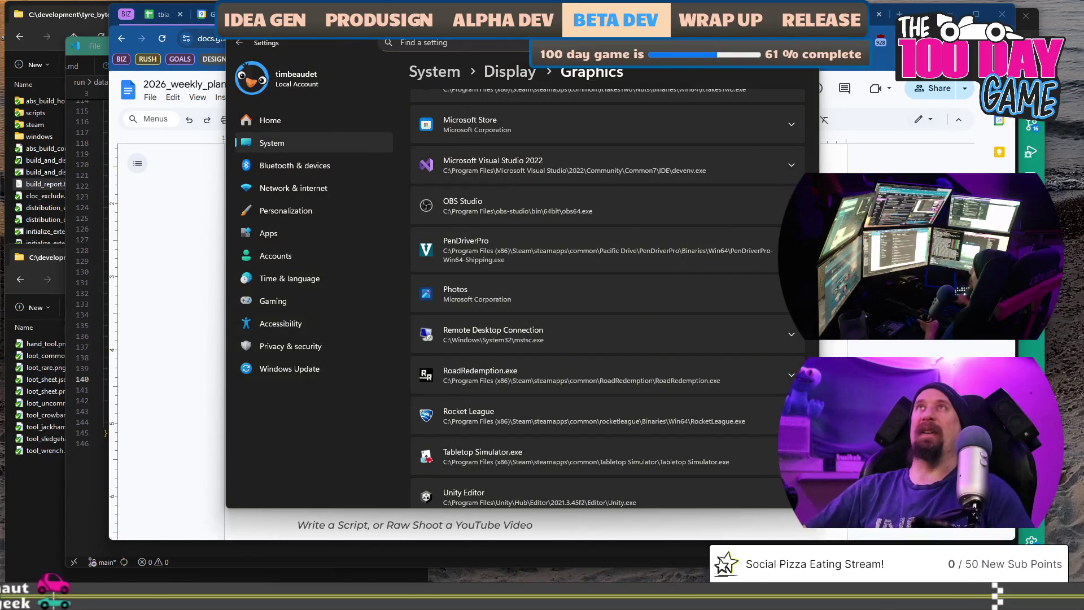
# Switch from the Settings Graphics page to the Visual Studio Code window with tbia_support.md
pyautogui.hotkey('alt', 'Tab')
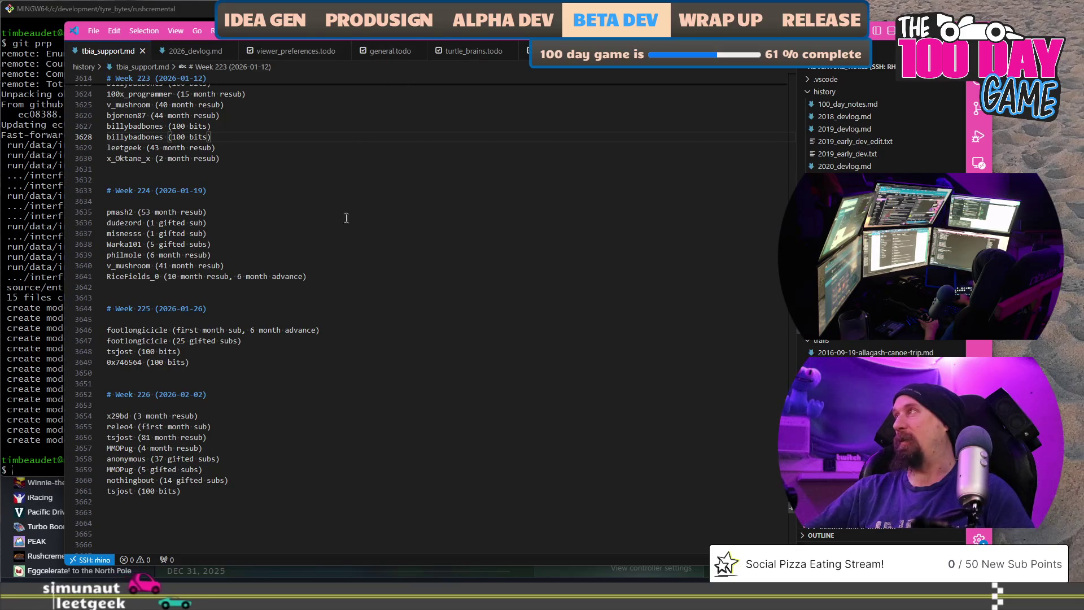
# Look through 2026_devlog.md, general.todo and the rushcremental.todo task list
pyautogui.click(180, 58)
pyautogui.scroll(-5, 526, 417)
pyautogui.scroll(5, 526, 417)
pyautogui.scroll(5, 526, 418)
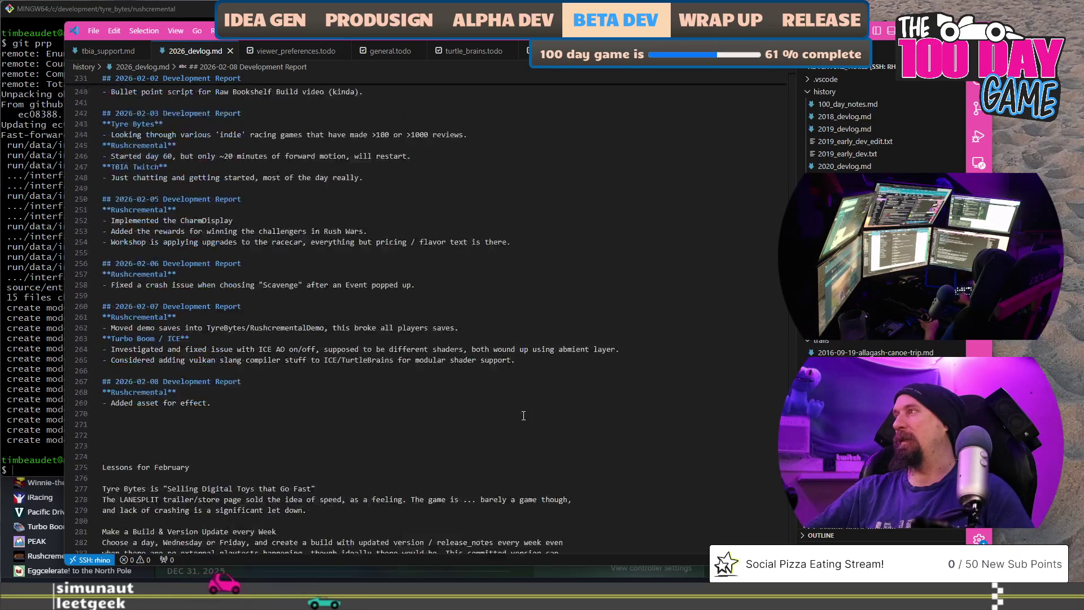
pyautogui.scroll(-5, 477, 183)
pyautogui.click(382, 51)
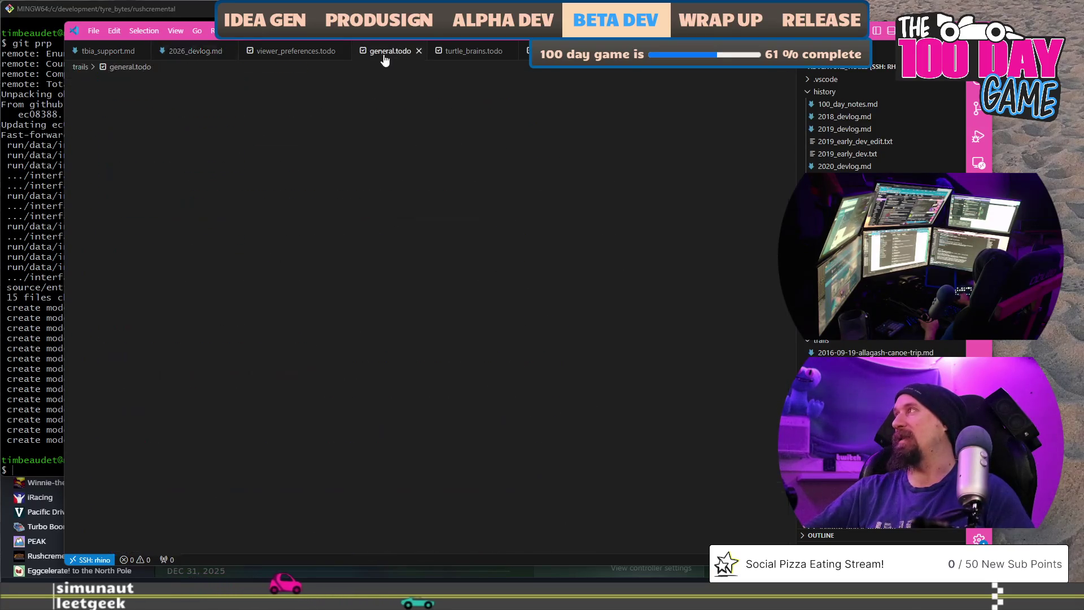
pyautogui.scroll(-2, 521, 290)
pyautogui.scroll(-8, 519, 293)
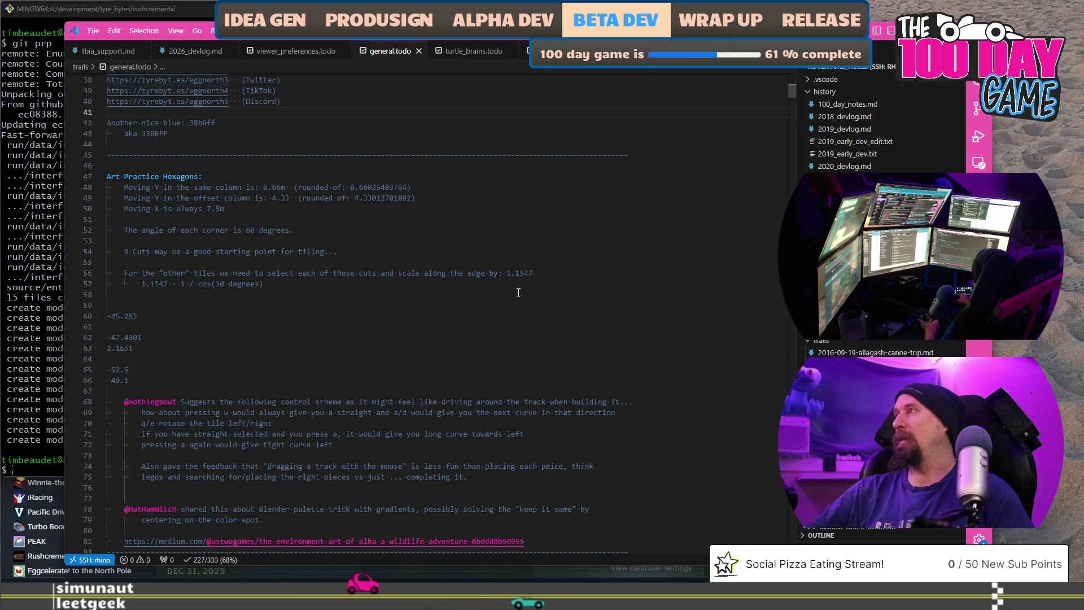
pyautogui.scroll(-7, 518, 293)
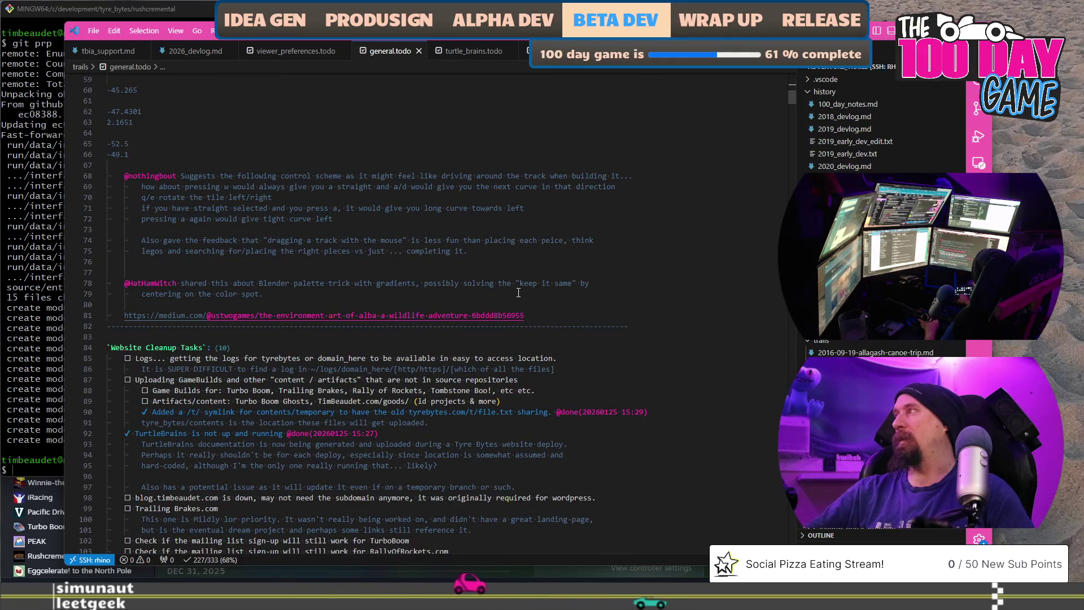
pyautogui.scroll(-3, 518, 292)
pyautogui.scroll(-2, 519, 293)
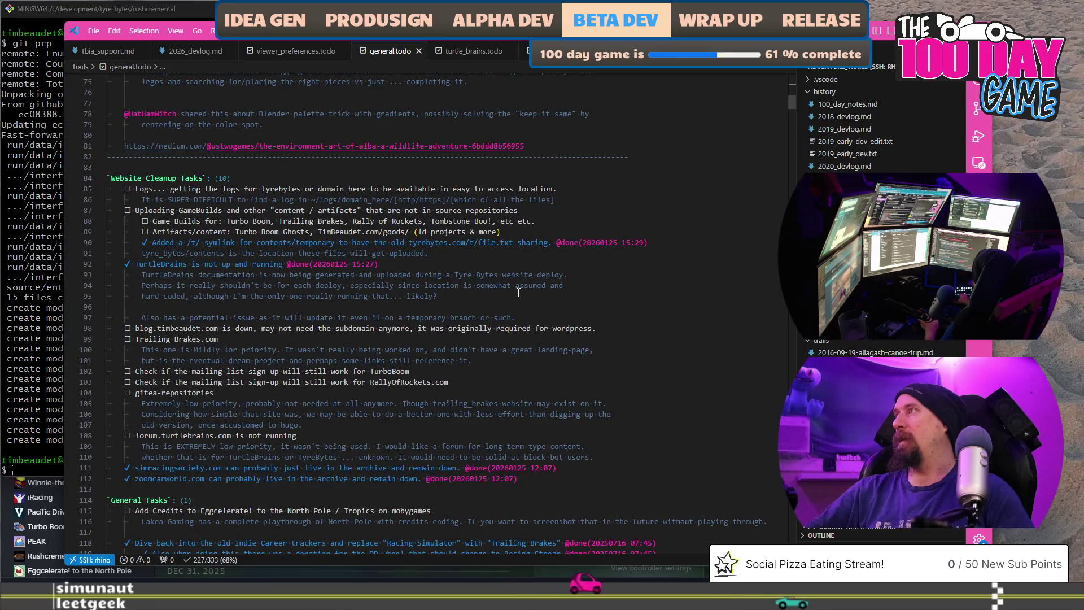
pyautogui.scroll(-7, 519, 292)
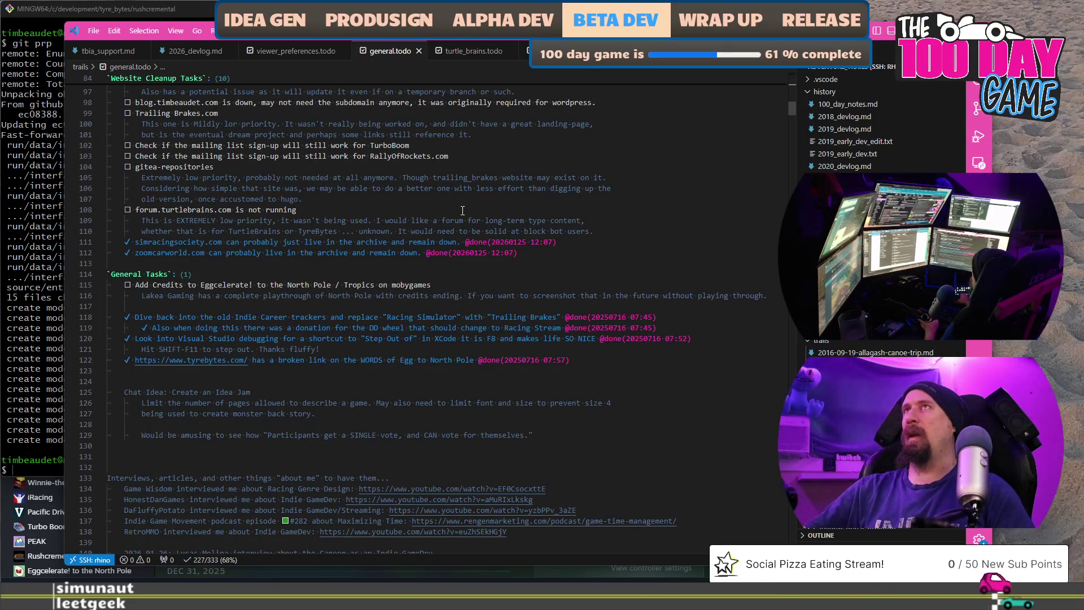
pyautogui.scroll(6, 462, 210)
pyautogui.scroll(5, 462, 210)
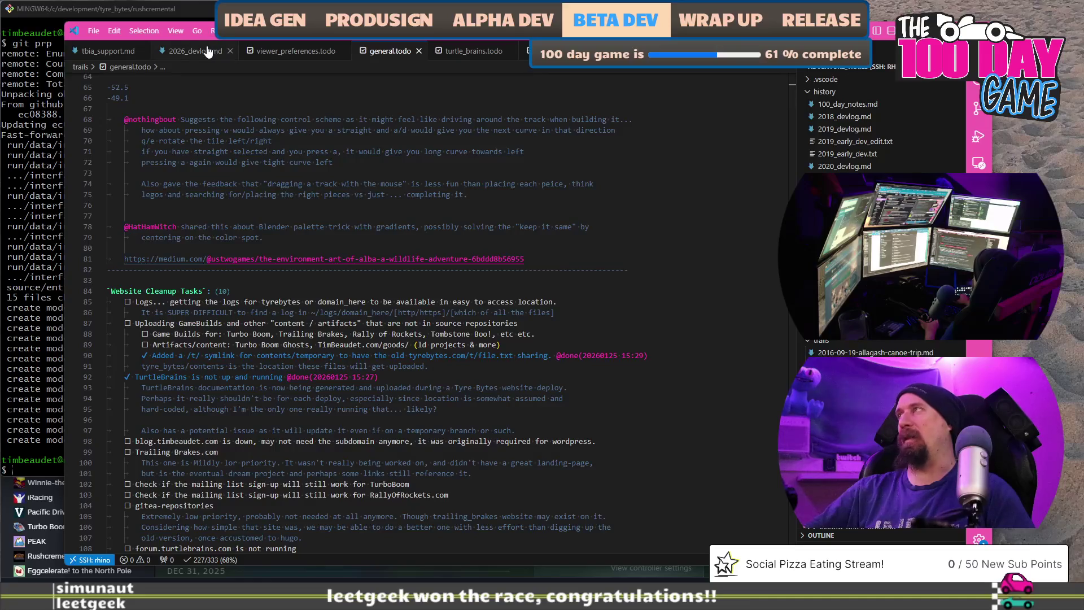
pyautogui.click(208, 52)
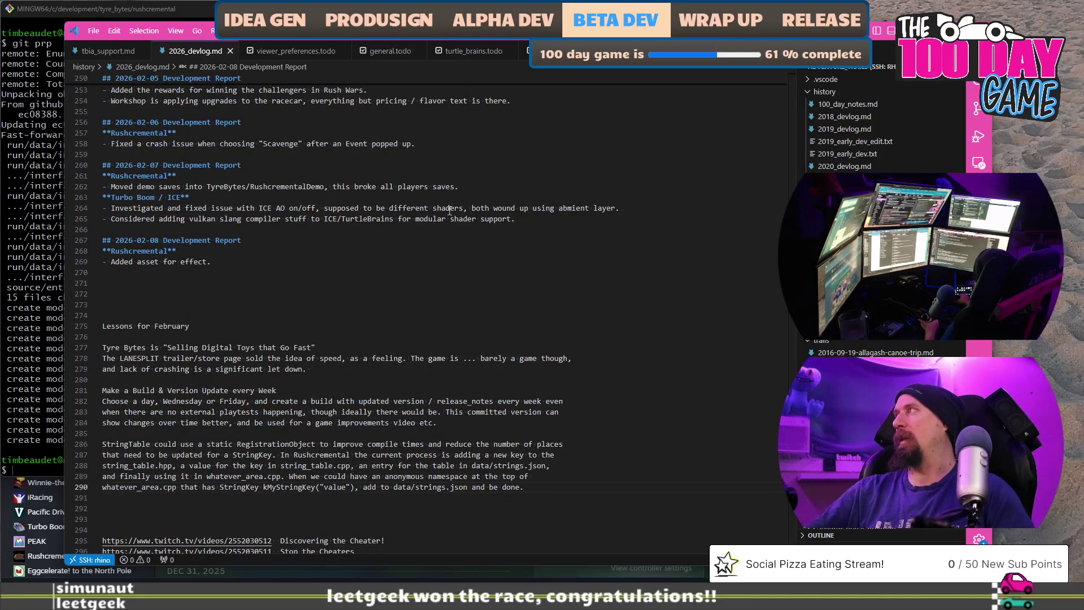
pyautogui.hotkey('ctrl', 'Tab')
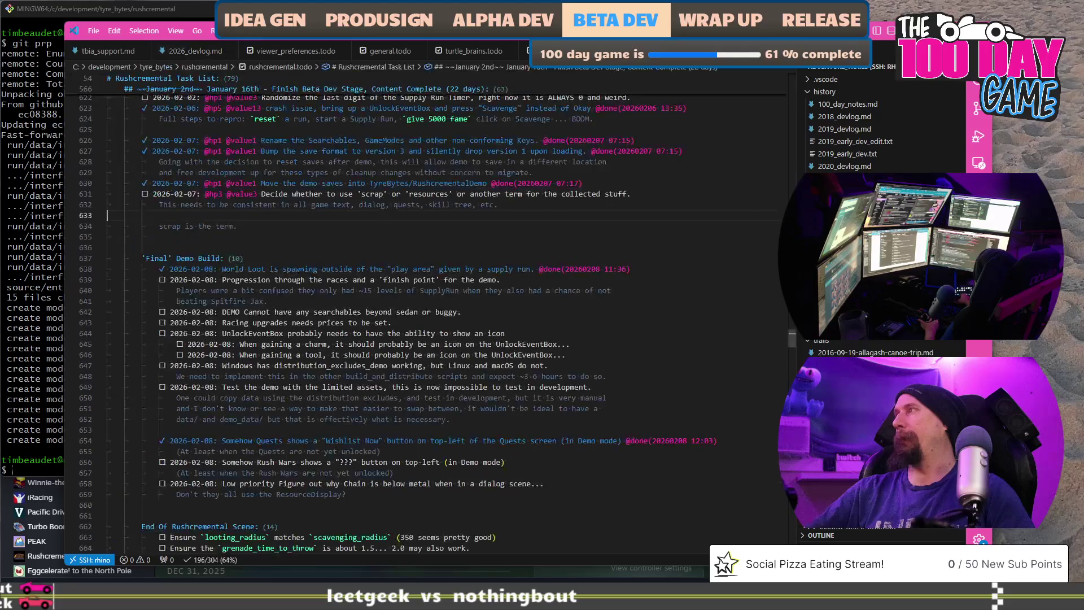
# Check viewer_preferences.todo and turtle_brains.todo, then settle on general.todo
pyautogui.click(390, 52)
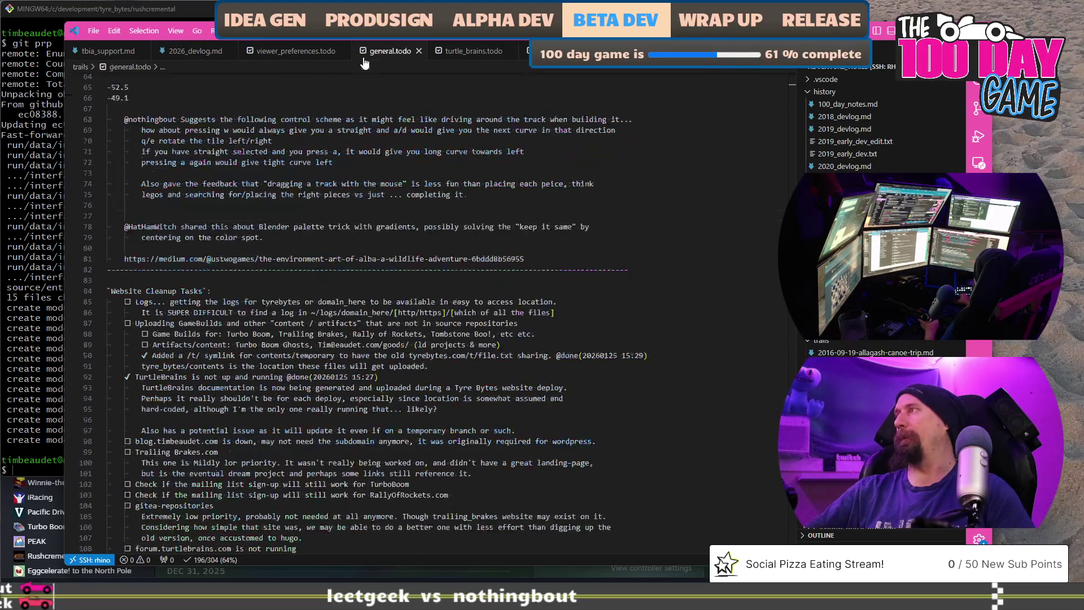
pyautogui.click(284, 49)
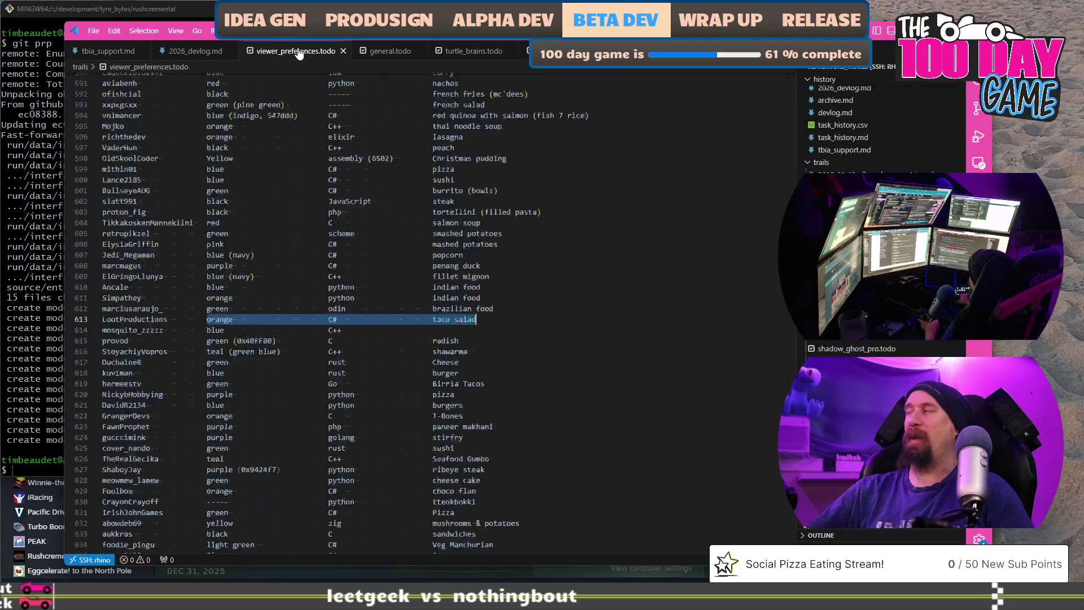
pyautogui.click(472, 54)
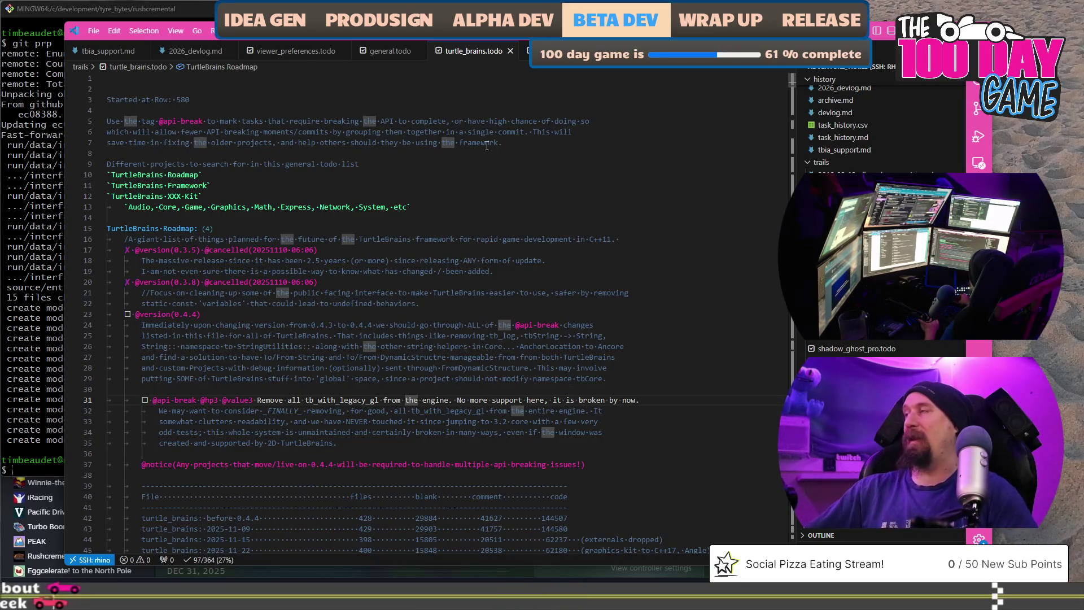
pyautogui.click(378, 52)
pyautogui.scroll(5, 377, 166)
pyautogui.scroll(5, 378, 167)
pyautogui.scroll(5, 378, 167)
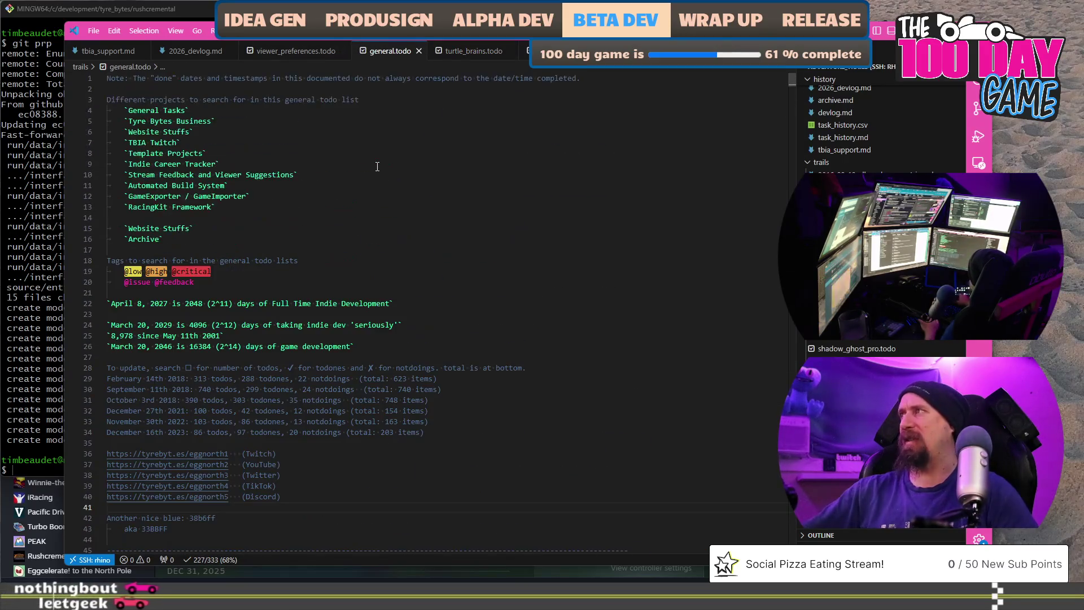
pyautogui.scroll(-5, 426, 364)
# Add an iRacing/System Performance heading with a note that graphics settings assign a GPU to an app
pyautogui.click(425, 363)
pyautogui.press('Return')
pyautogui.press('Return')
pyautogui.write('system>display>graphics settings, lets you assign a GP')
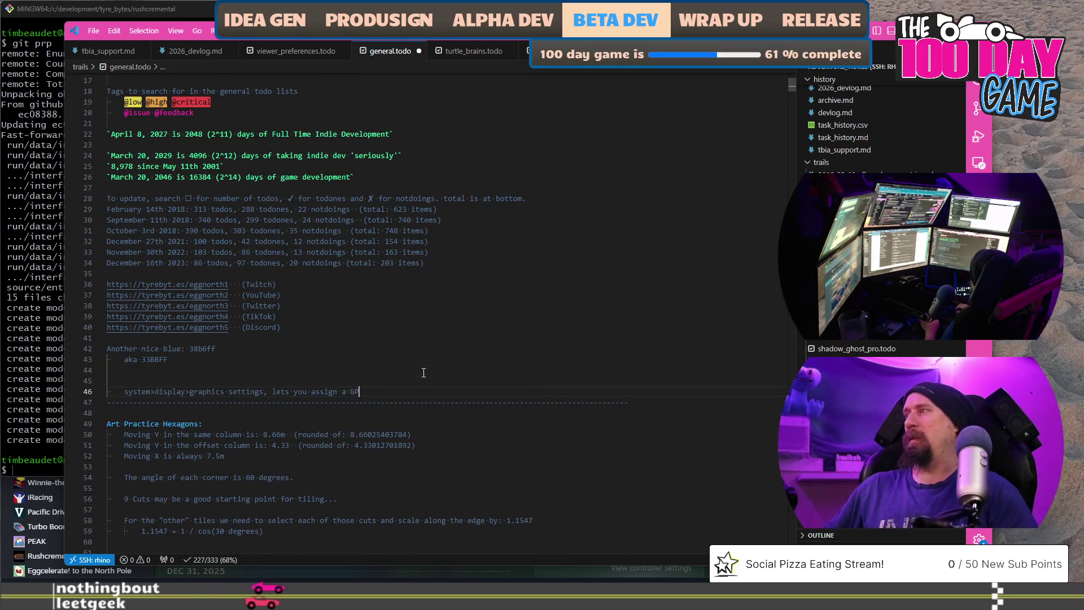
pyautogui.press('Return')
pyautogui.press('Up')
pyautogui.hotkey('ctrl', 'shift', 'Return')
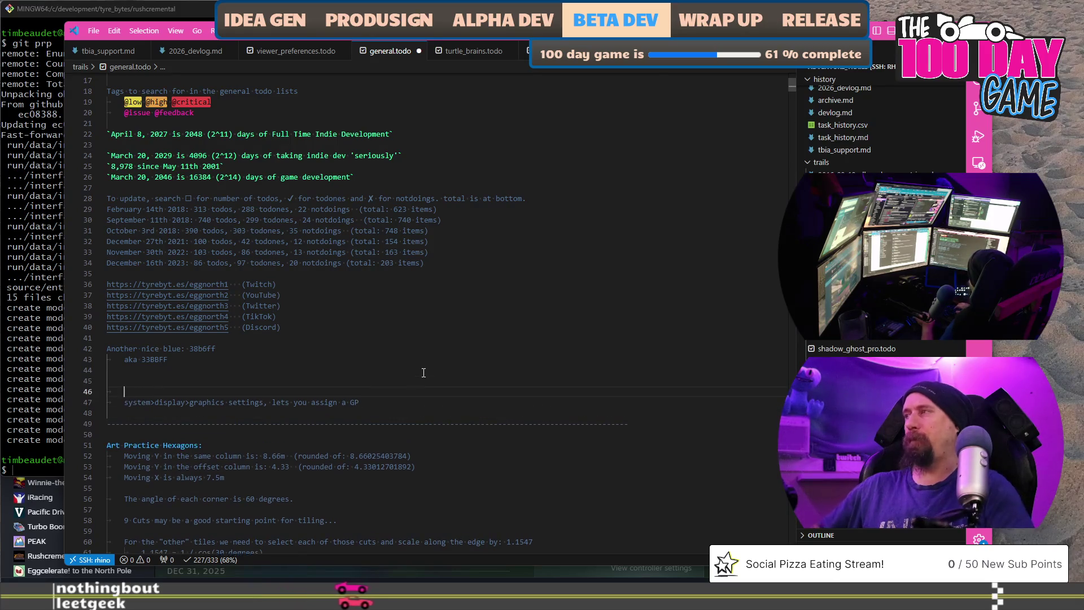
pyautogui.write('2026-02-09')
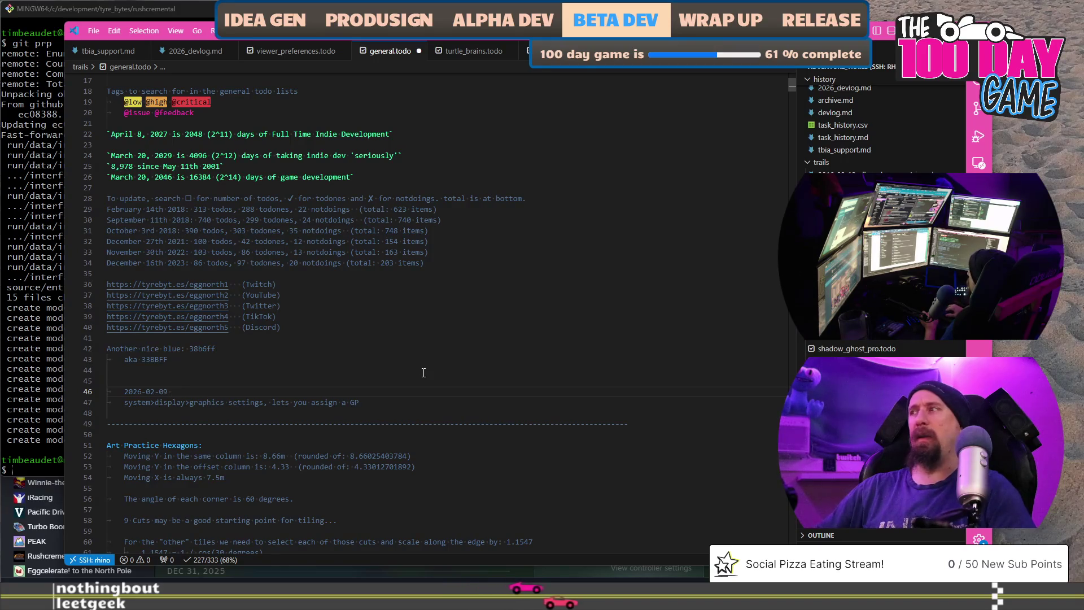
pyautogui.write('iRacing/System Performanc')
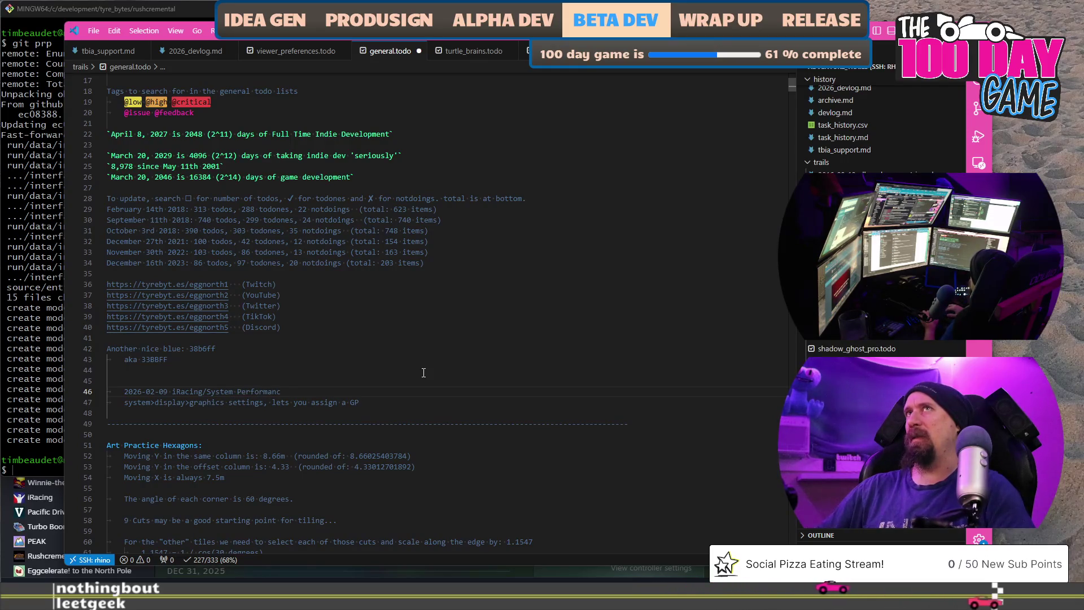
pyautogui.write(':')
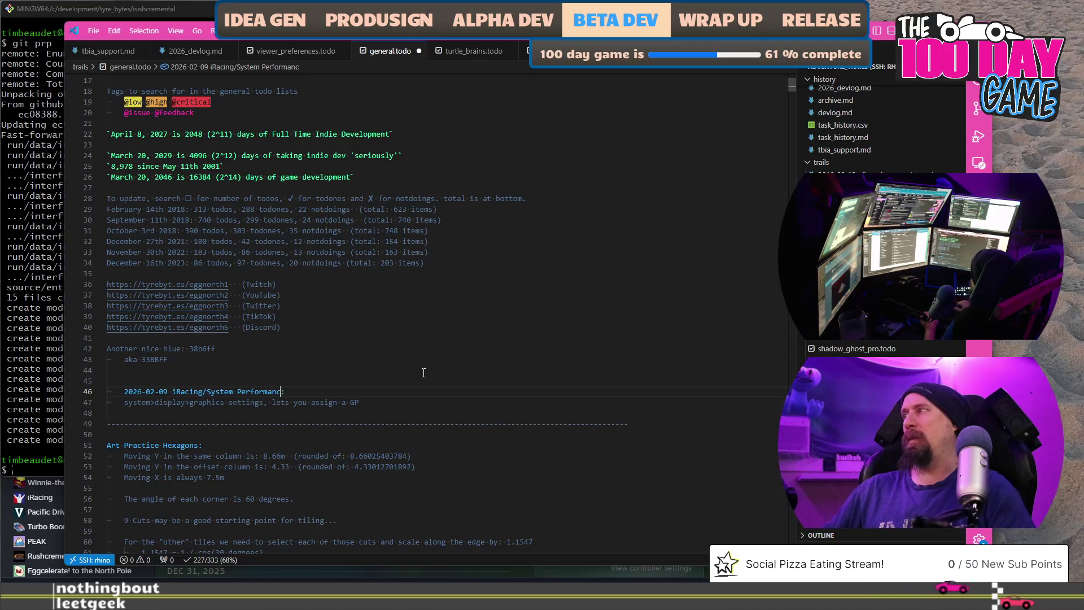
pyautogui.press('BackSpace')
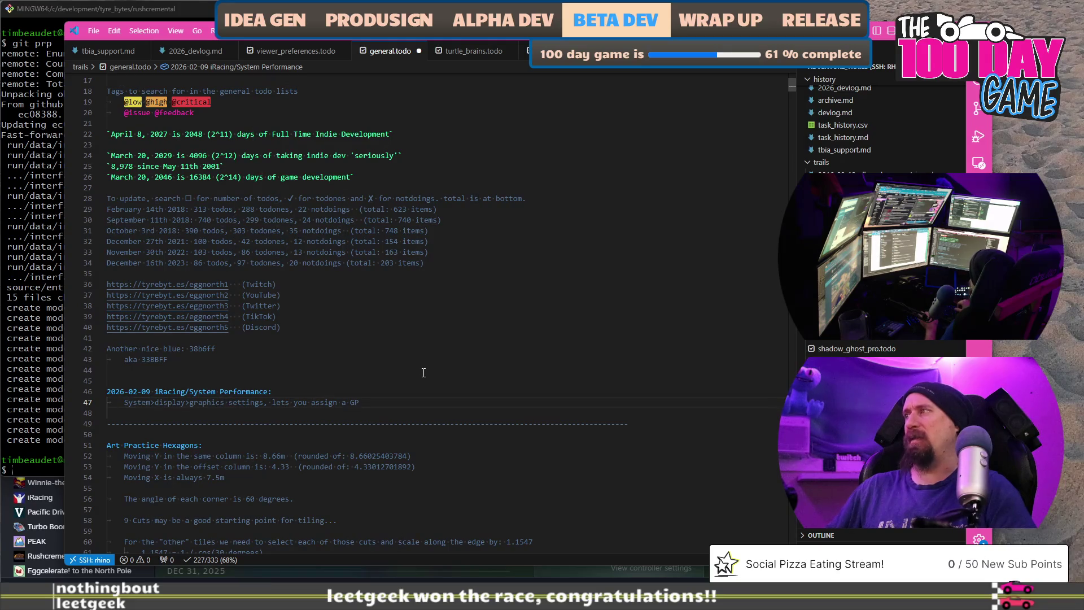
pyautogui.press('Left')
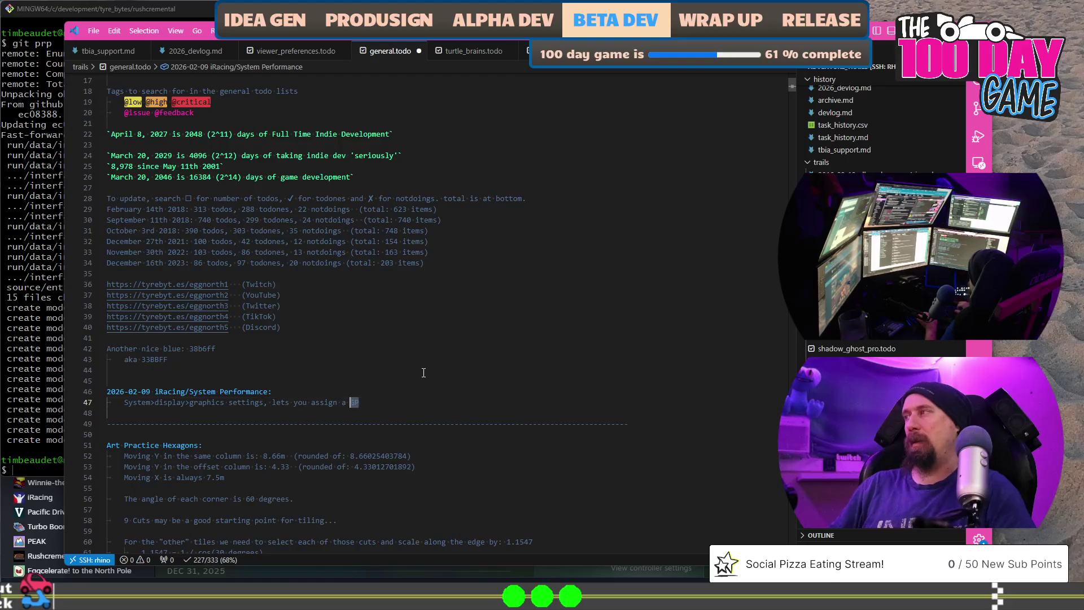
pyautogui.hotkey('ctrl', 'shift', 'Left')
pyautogui.hotkey('ctrl', 'shift', 'Left')
pyautogui.hotkey('ctrl', 'shift', 'Left')
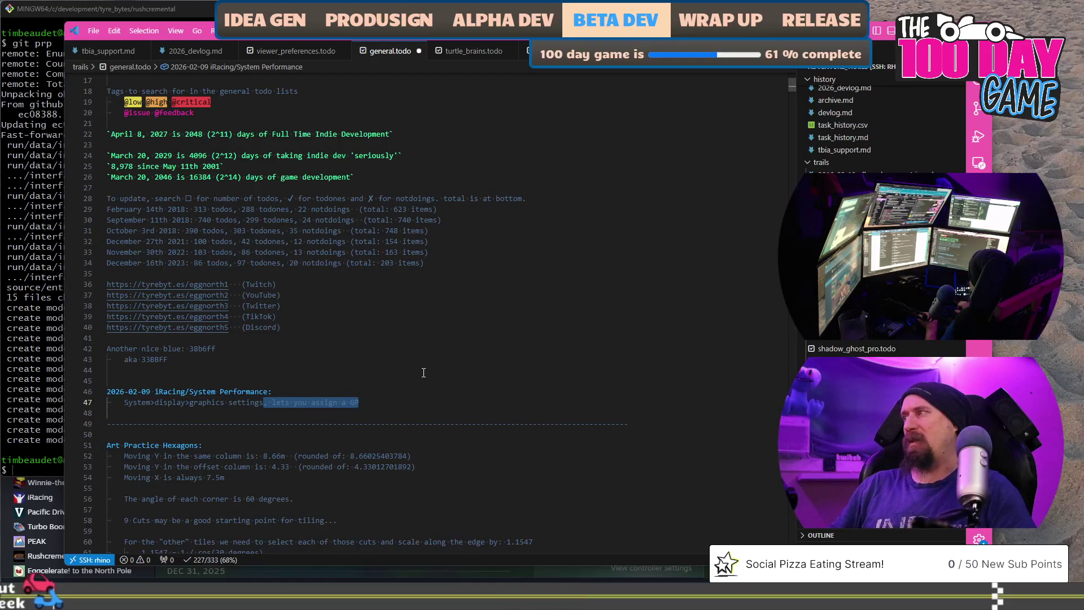
pyautogui.press('End')
pyautogui.write('U to an ')
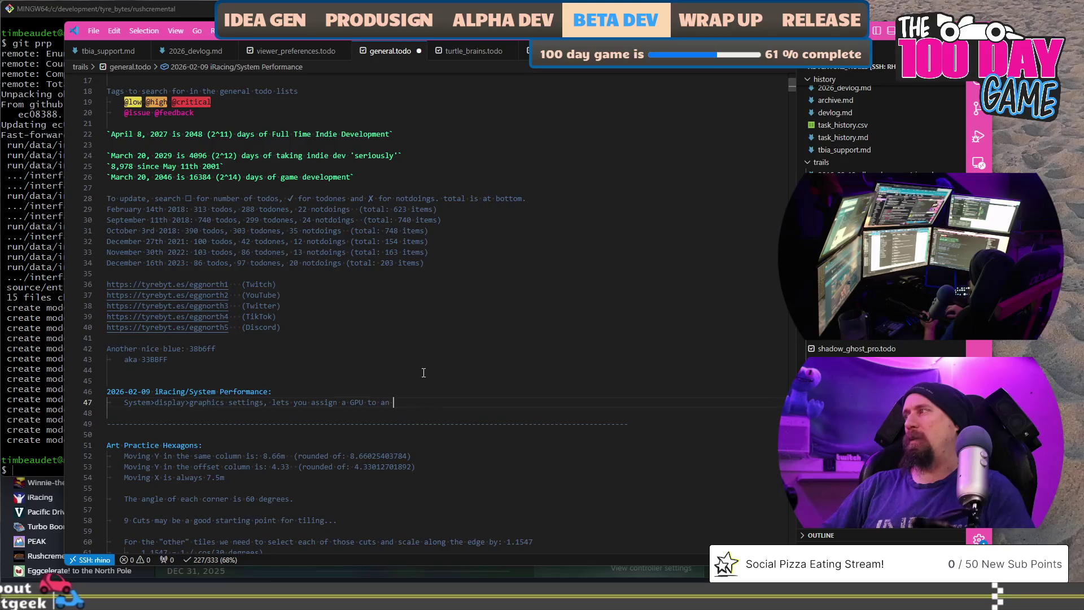
pyautogui.write('app')
# Move the date out of the heading onto a new line below the GPU note
pyautogui.press('Return')
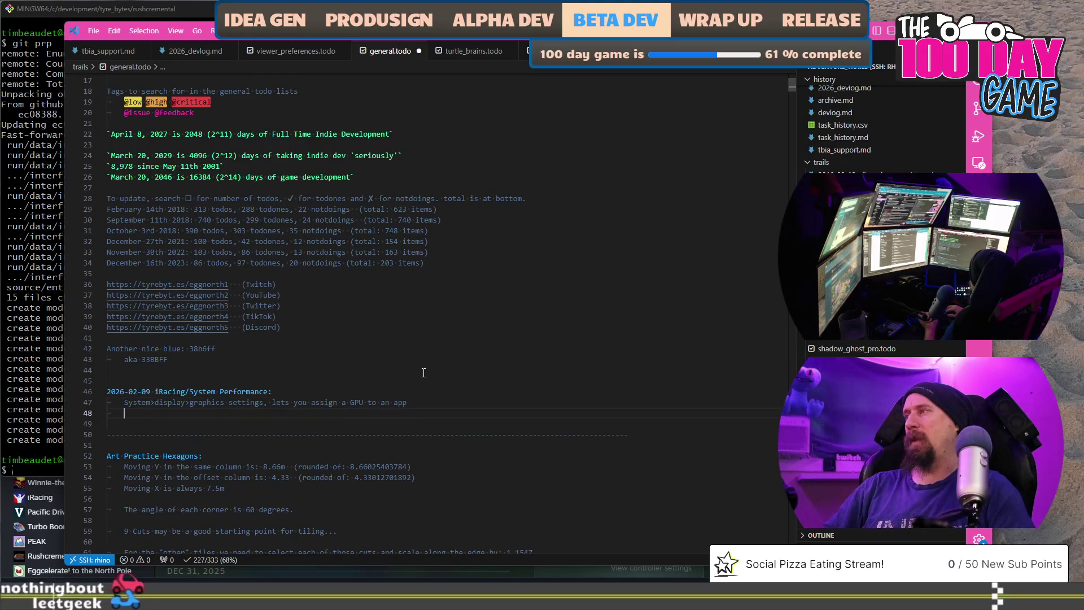
pyautogui.write('today')
pyautogui.press('Up')
pyautogui.press('Up')
pyautogui.hotkey('shift', 'Home')
pyautogui.hotkey('ctrl', 'c')
pyautogui.press('Delete')
pyautogui.press('Down')
pyautogui.press('Down')
pyautogui.hotkey('shift', 'Home')
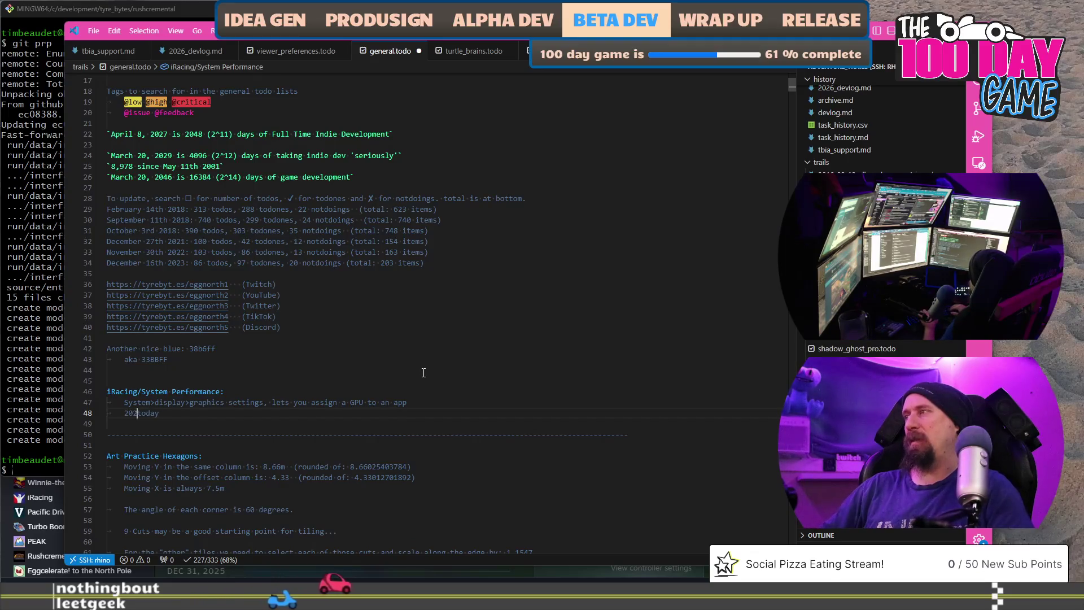
# Join the tip into a dated entry reading '2026-02-09: Used System>display>graphics settings'
pyautogui.press('Home')
pyautogui.hotkey('ctrl', 'v')
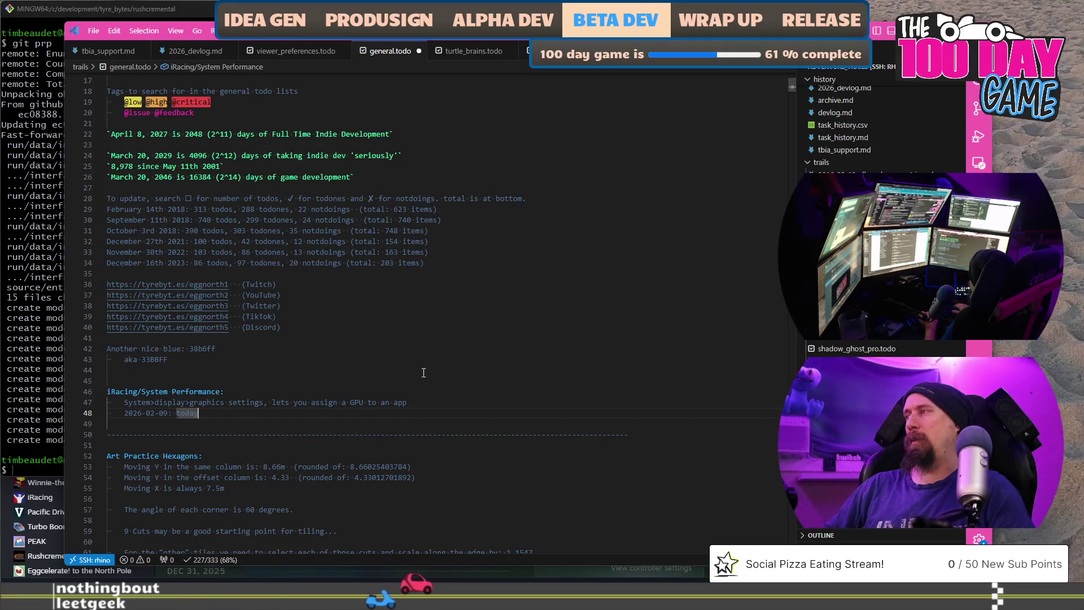
pyautogui.hotkey('shift', 'End')
pyautogui.write(': Used')
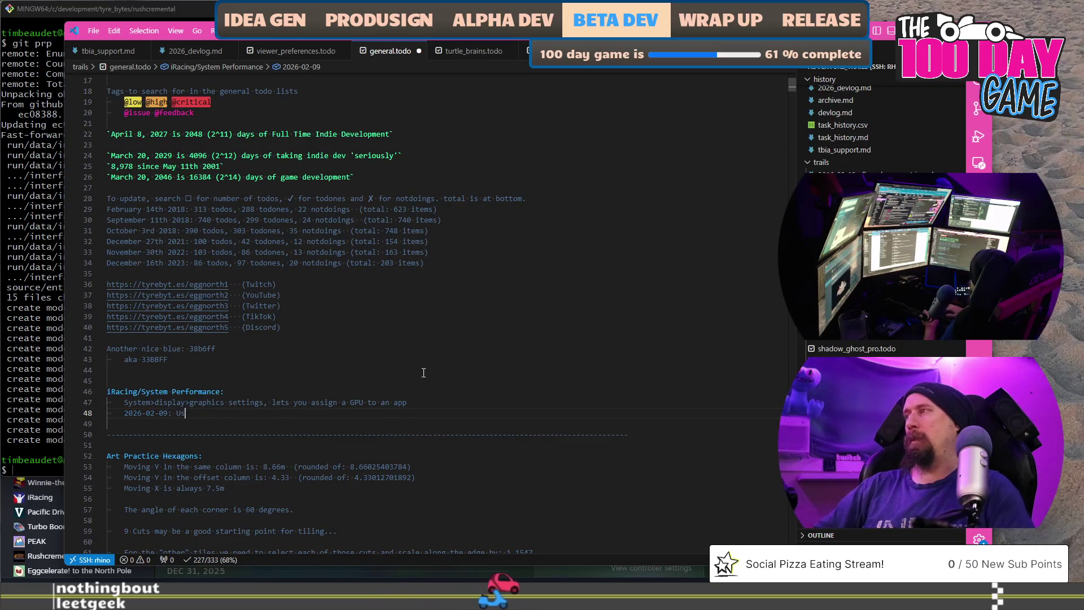
pyautogui.press('Up')
pyautogui.press('End')
pyautogui.hotkey('shift', 'Home')
pyautogui.hotkey('ctrl', 'x')
pyautogui.press('Down')
pyautogui.press('End')
pyautogui.hotkey('ctrl', 'v')
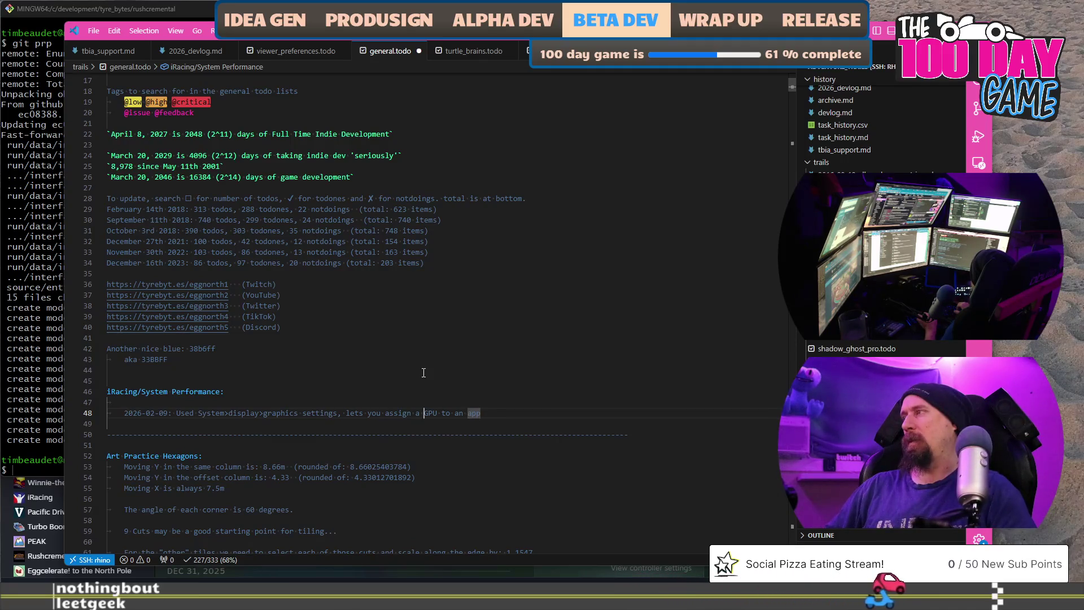
# Glance at the archive at the end of turtle_brains.todo, then return to general.todo
pyautogui.hotkey('ctrl', 'pagedown')
pyautogui.hotkey('ctrl', 'End')
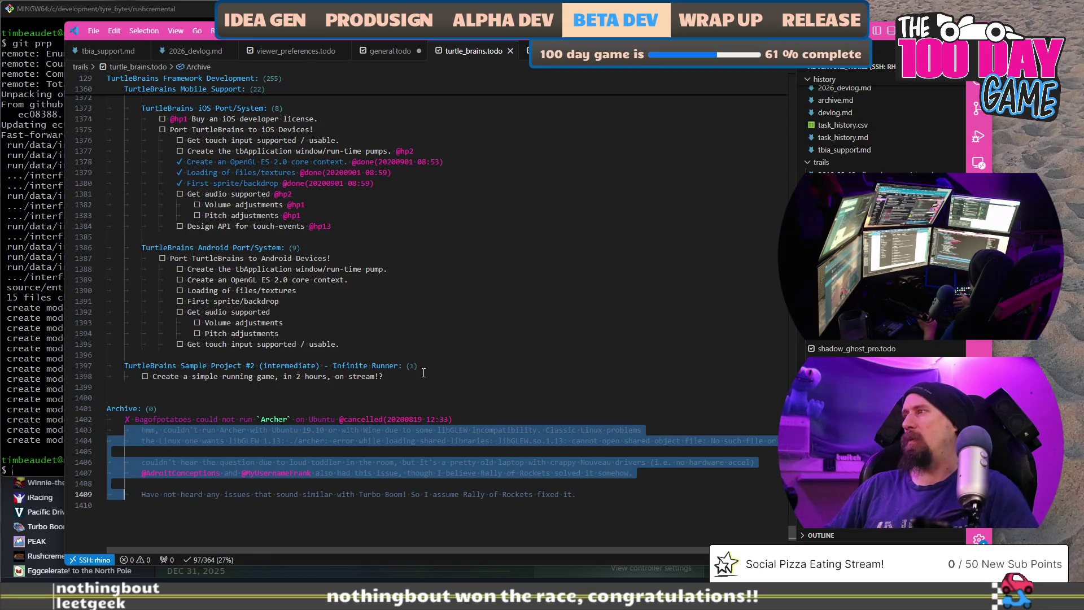
pyautogui.hotkey('ctrl', 'z')
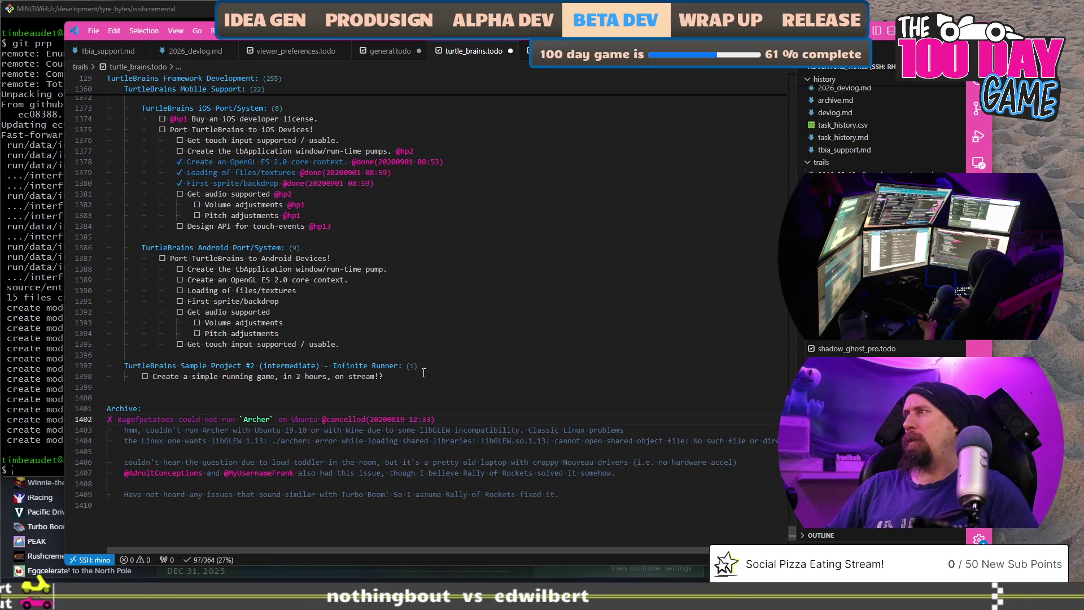
pyautogui.hotkey('ctrl', 'y')
pyautogui.hotkey('ctrl', 'Home')
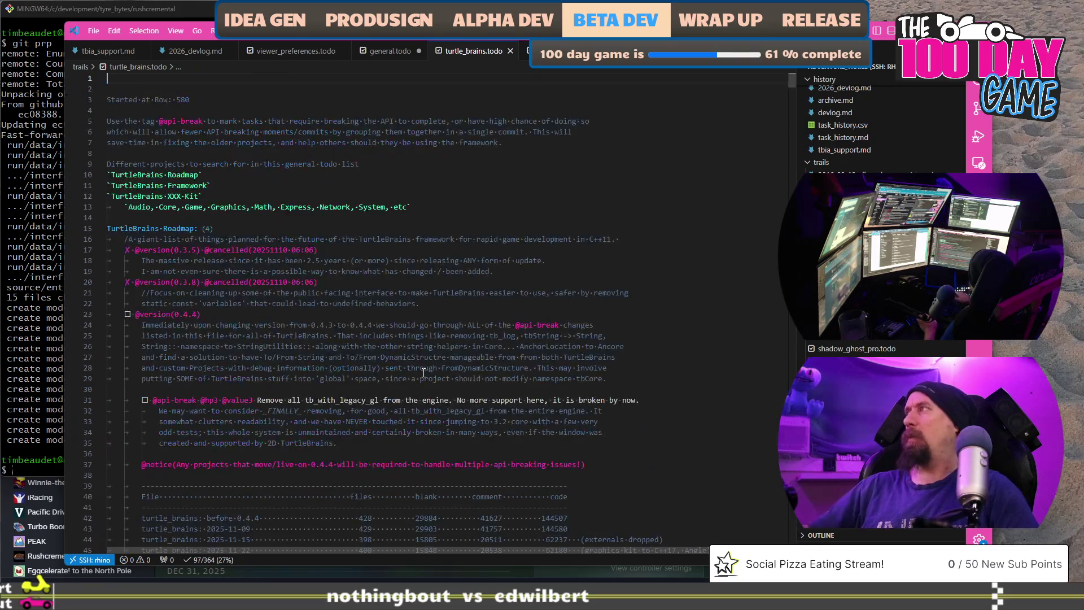
pyautogui.click(389, 51)
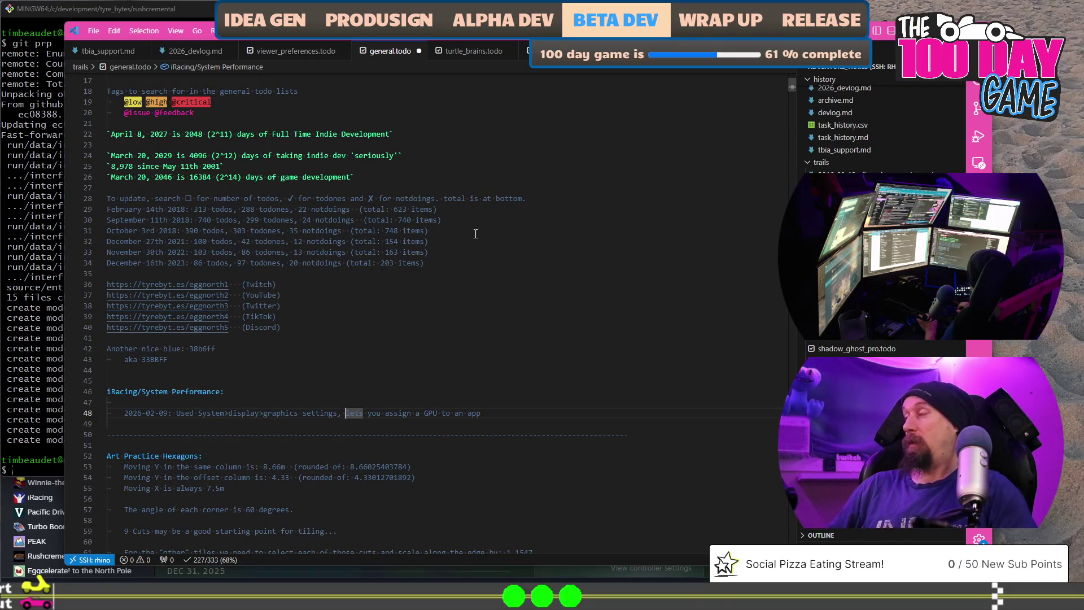
# Rewrite the entry so iRacing goes to the 3070 and OBS to the AMD card
pyautogui.hotkey('shift', 'End')
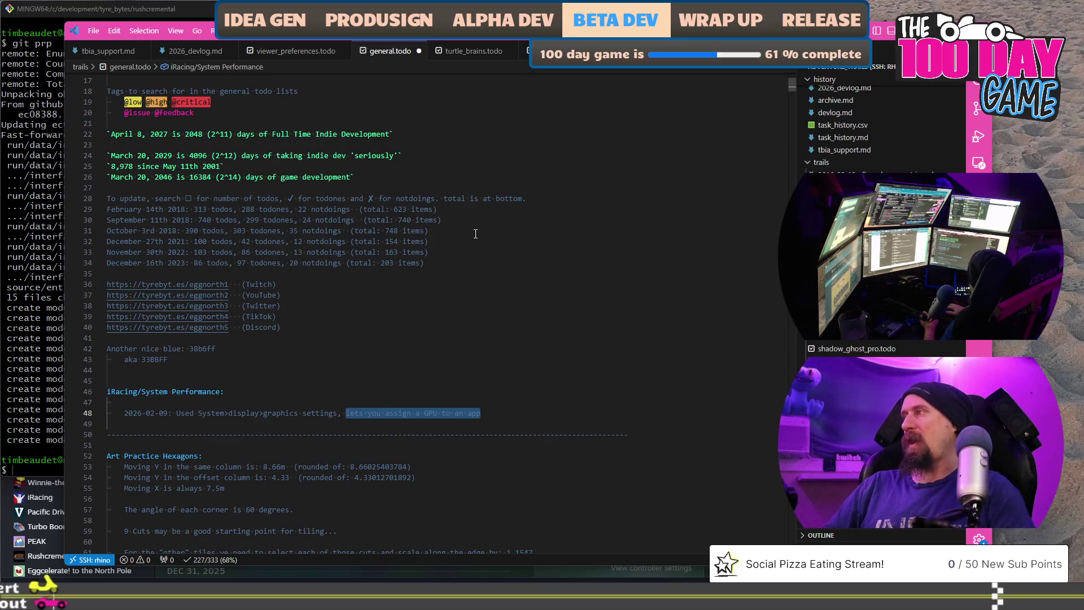
pyautogui.press('Left')
pyautogui.write('to change')
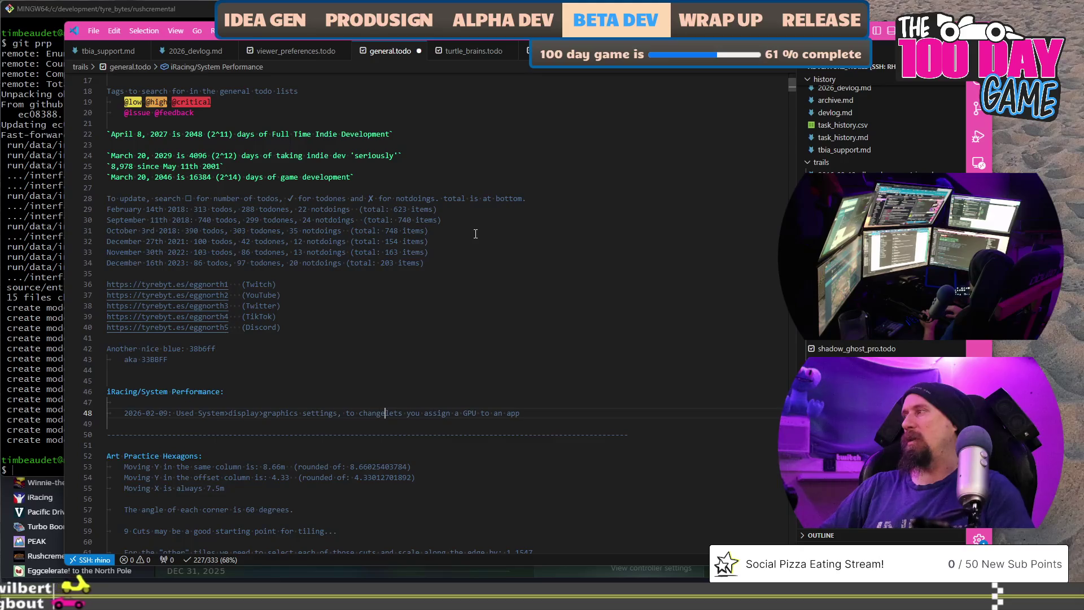
pyautogui.write(' iRacing to ')
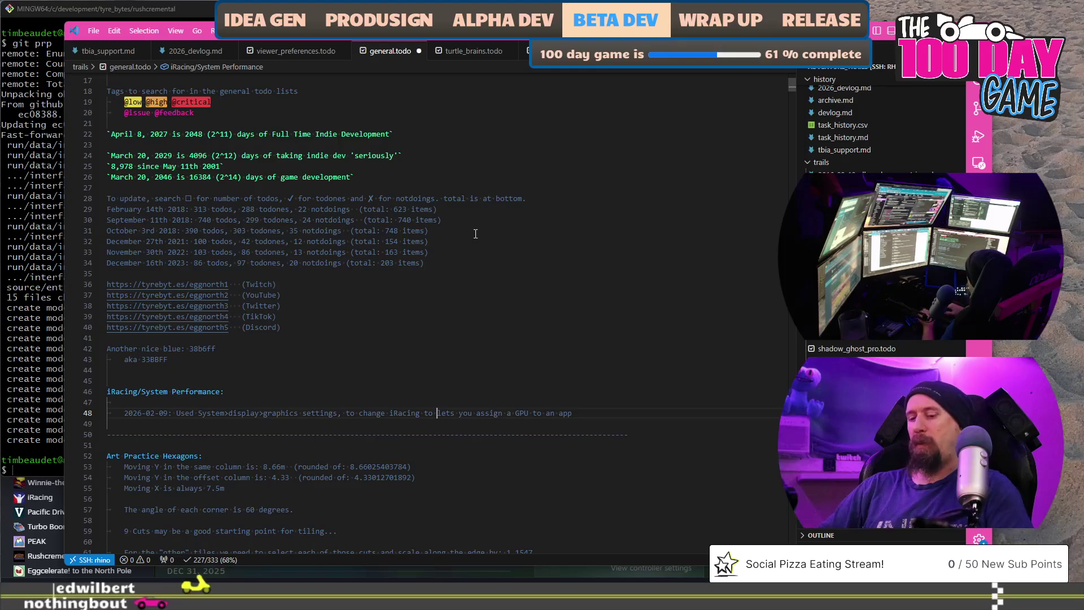
pyautogui.write('3070 and ')
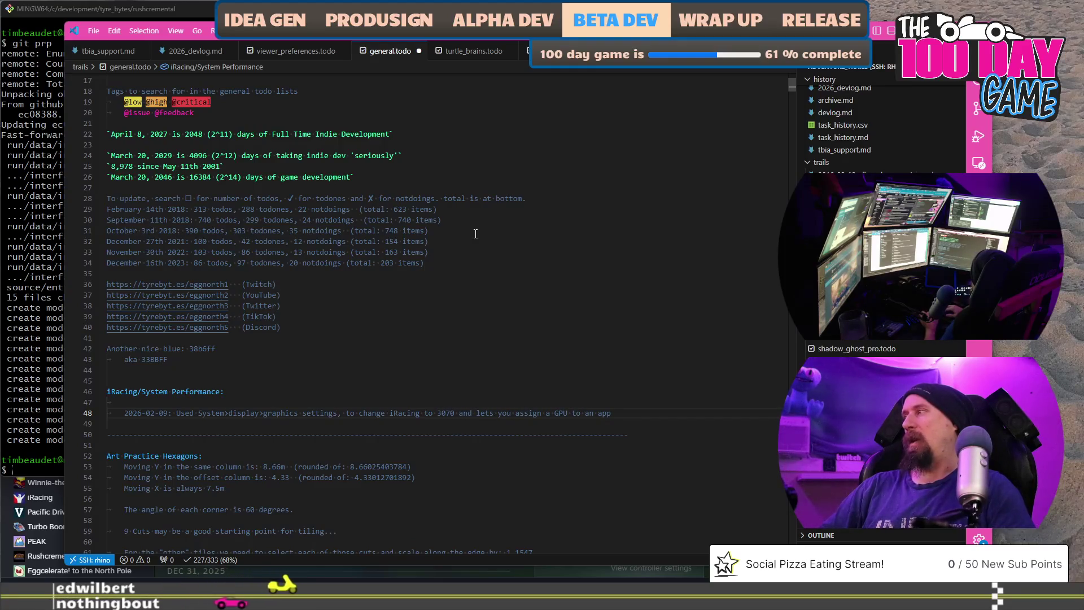
pyautogui.write('OBS to AMD card.')
pyautogui.hotkey('shift', 'End')
pyautogui.press('Delete')
# Tidy the blank line above and add an indented note that restarts may be needed
pyautogui.press('Up')
pyautogui.press('Up')
pyautogui.press('Delete')
pyautogui.press('Return')
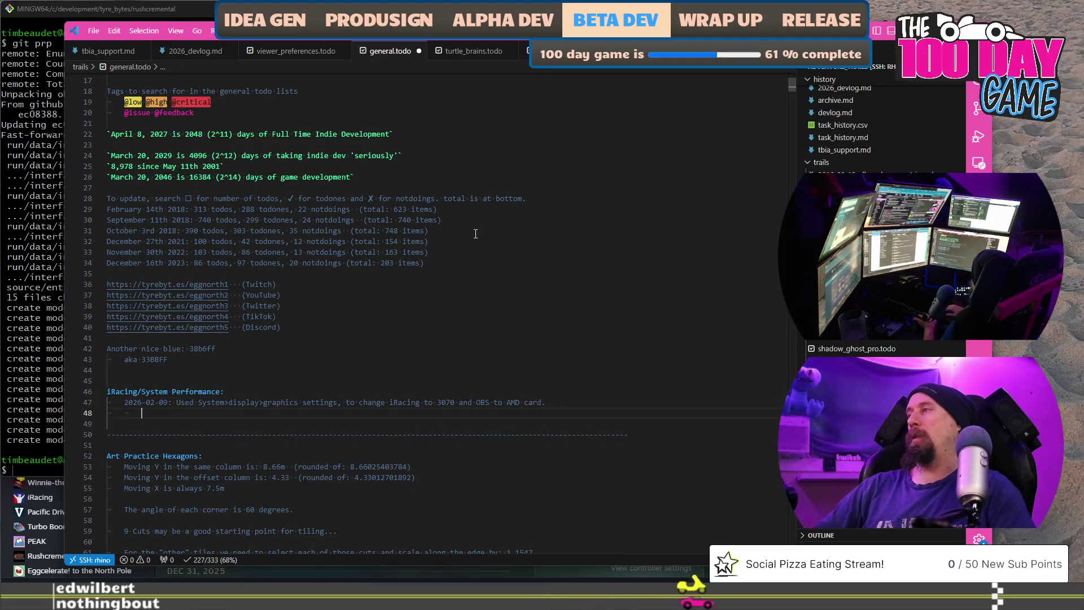
pyautogui.write('This may require a resta')
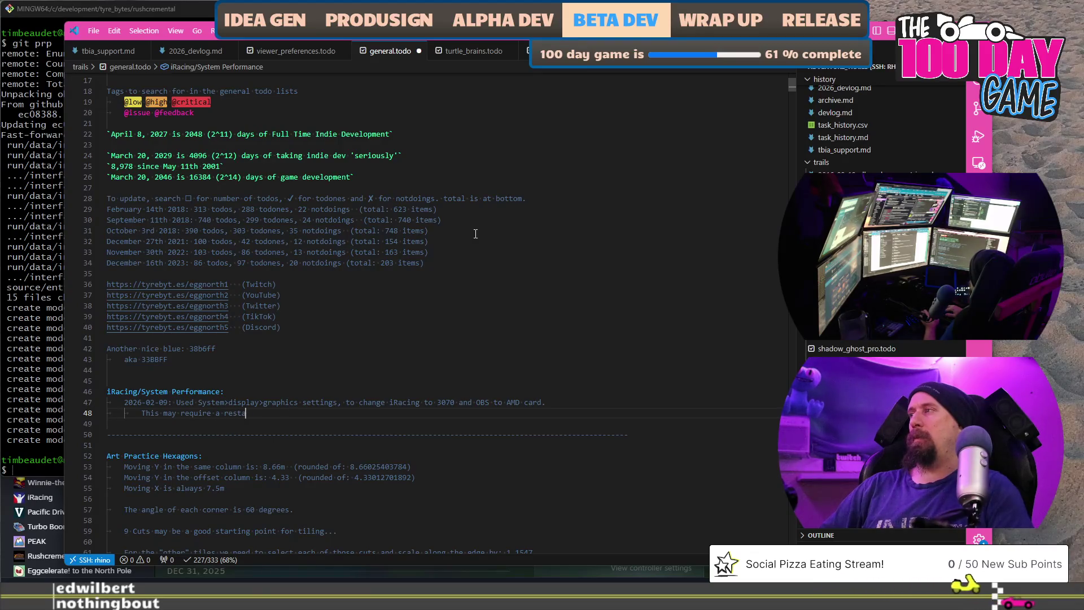
pyautogui.write('rt of both apps etc, ort')
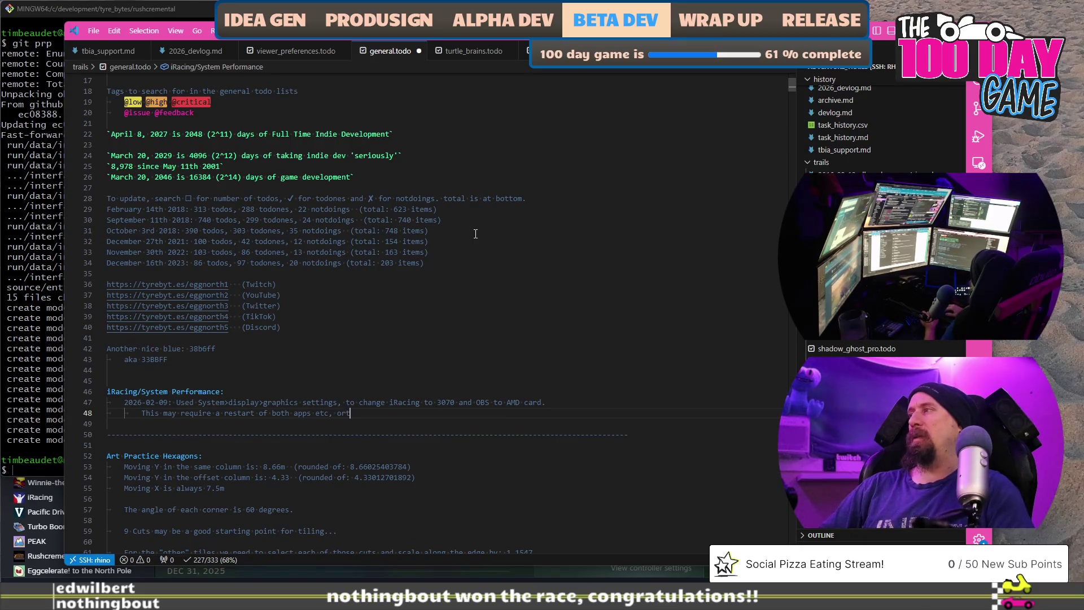
pyautogui.hotkey('ctrl', 'BackSpace')
pyautogui.hotkey('ctrl', 'BackSpace')
pyautogui.write('and may pun')
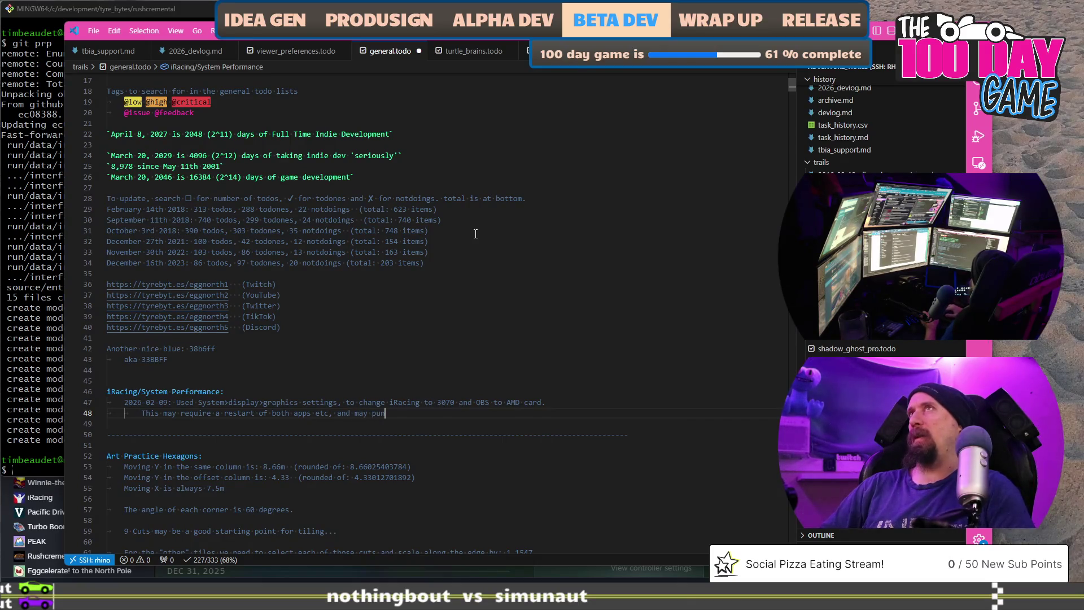
pyautogui.write('t OBS off')
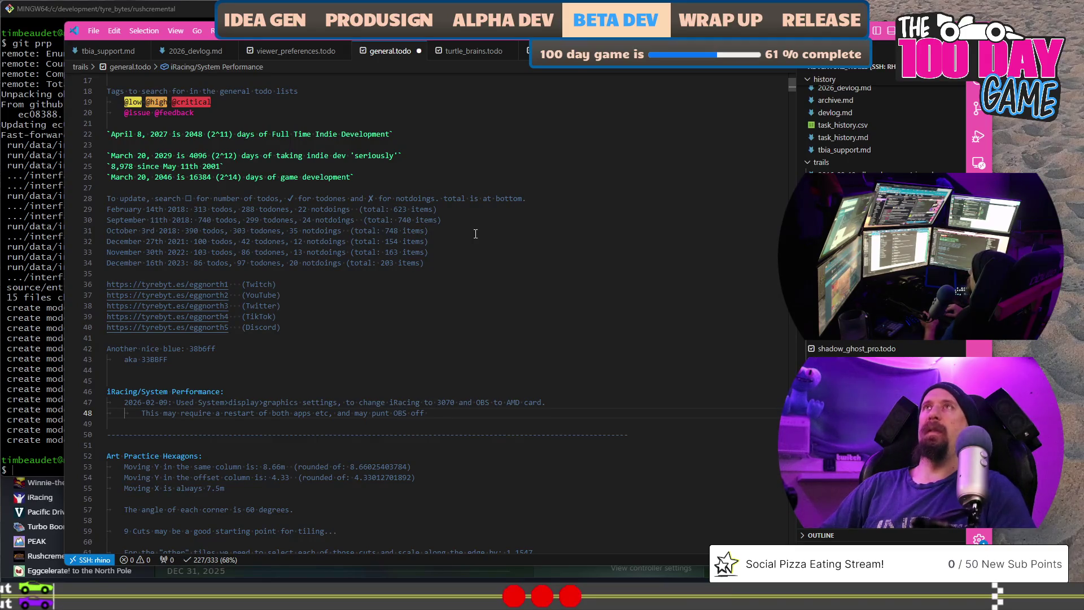
pyautogui.write('ver')
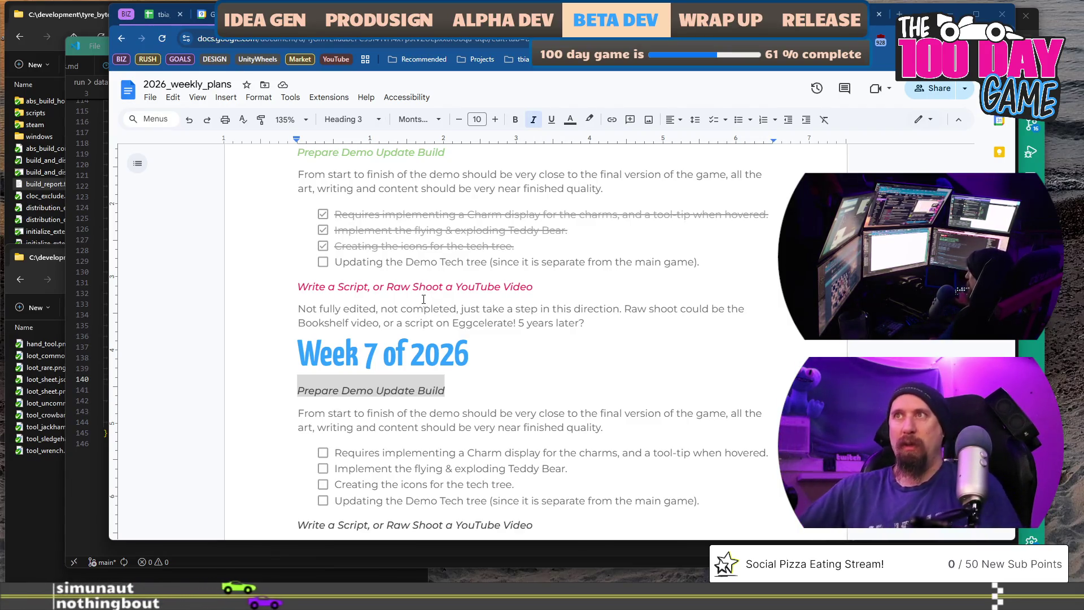
pyautogui.scroll(-2, 494, 383)
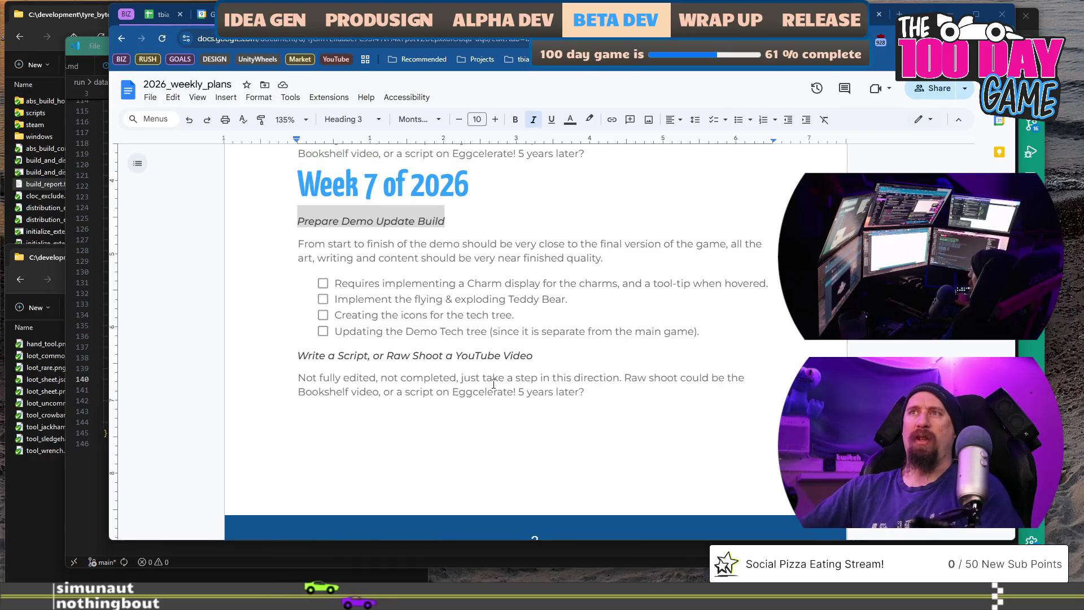
# Retitle Week 7's first task 'Finish Release the Demo Update Build'
pyautogui.click(509, 225)
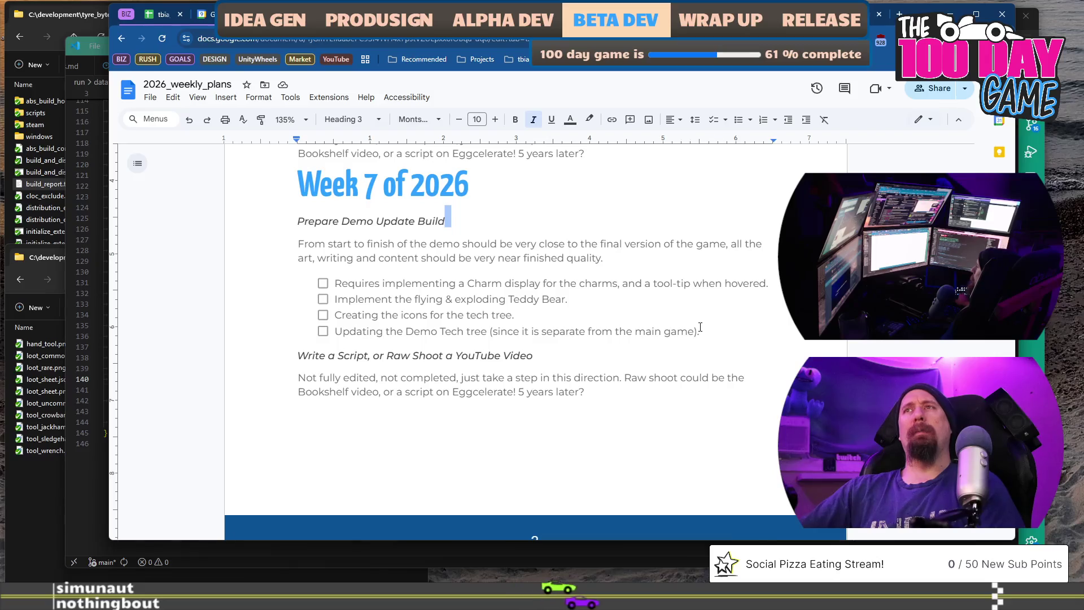
pyautogui.hotkey('ctrl', 'Left')
pyautogui.hotkey('ctrl', 'Left')
pyautogui.hotkey('ctrl', 'Left')
pyautogui.hotkey('ctrl', 'shift', 'Left')
pyautogui.write('Release')
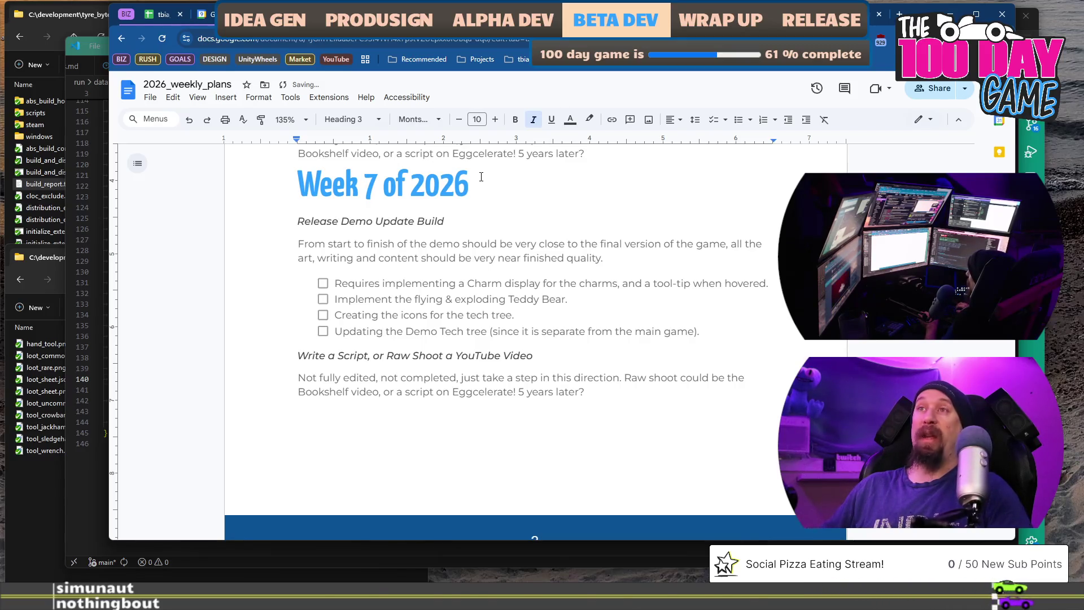
pyautogui.press('End')
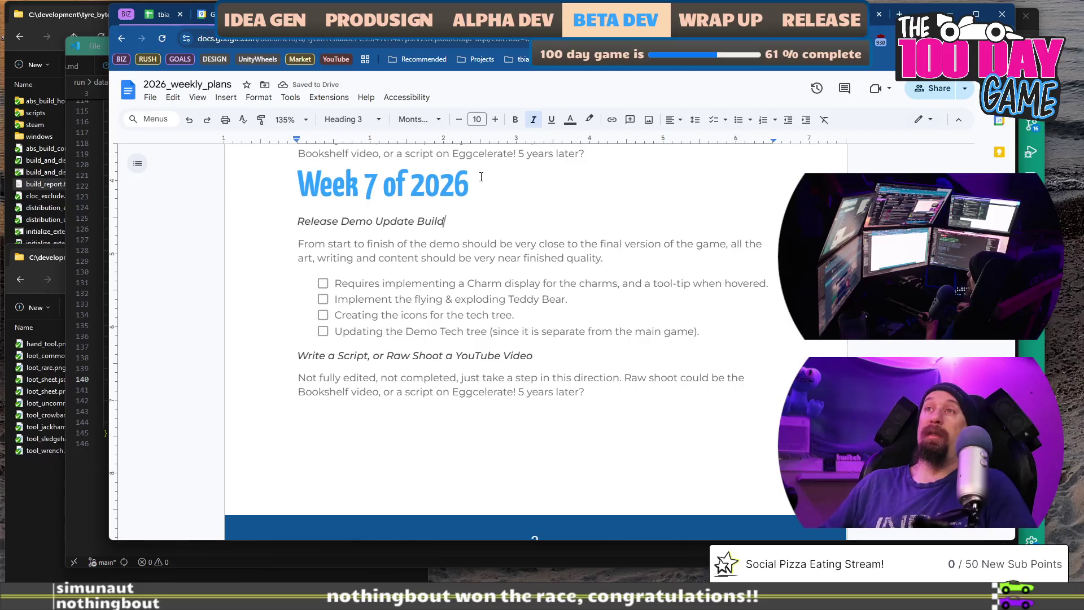
pyautogui.write('the ')
pyautogui.write('Finish')
# Delete the first three checklist items, keeping only the Demo Tech tree item, then return to the todo list
pyautogui.press('Down')
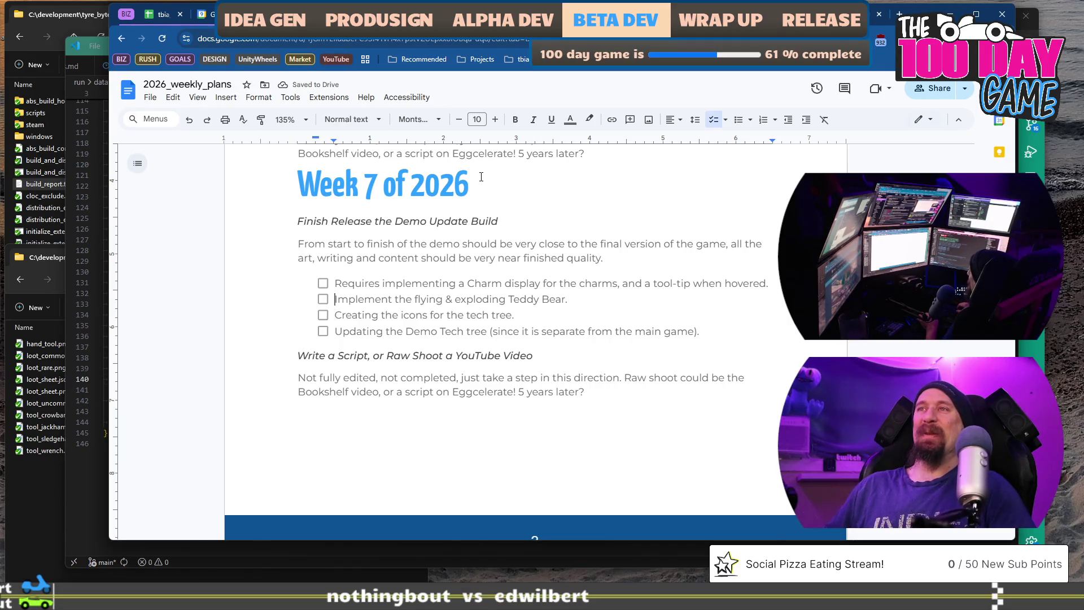
pyautogui.hotkey('shift', 'Home')
pyautogui.hotkey('shift', 'Up')
pyautogui.hotkey('shift', 'Up')
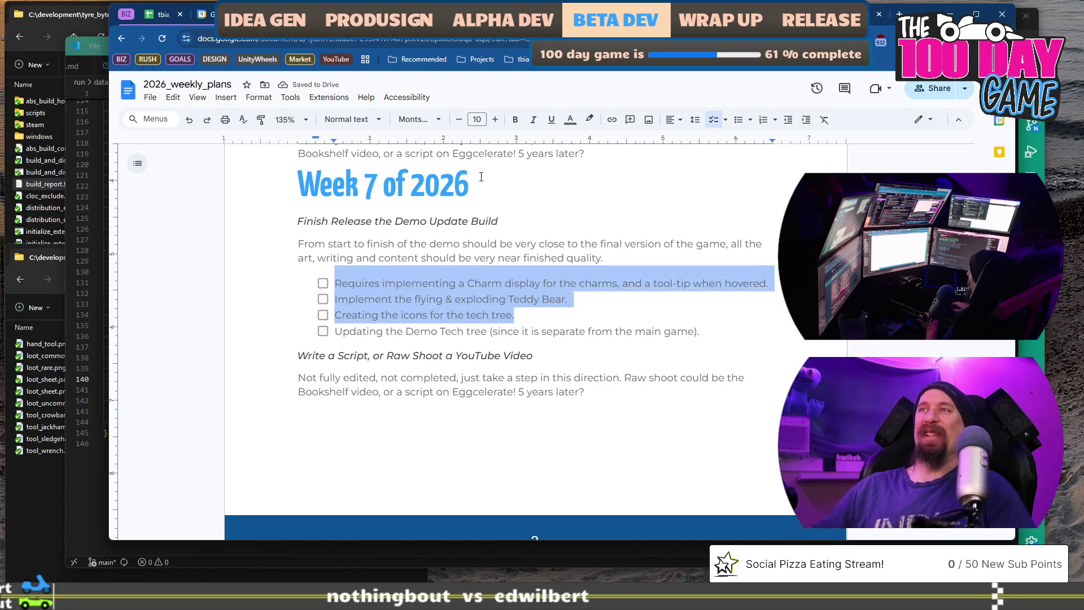
pyautogui.press('BackSpace')
pyautogui.press('BackSpace')
pyautogui.press('BackSpace')
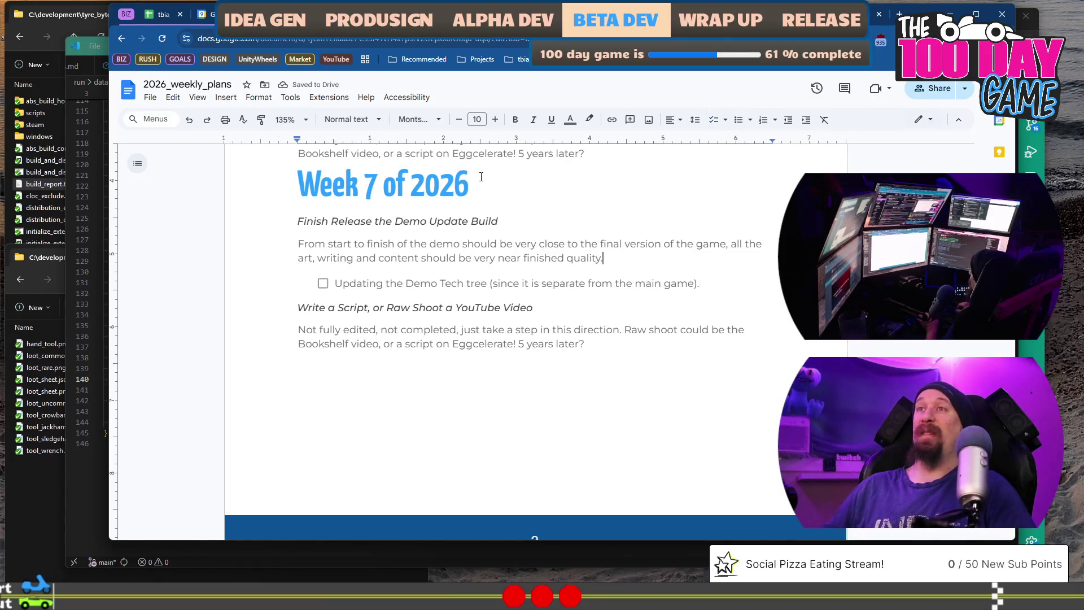
pyautogui.press('Up')
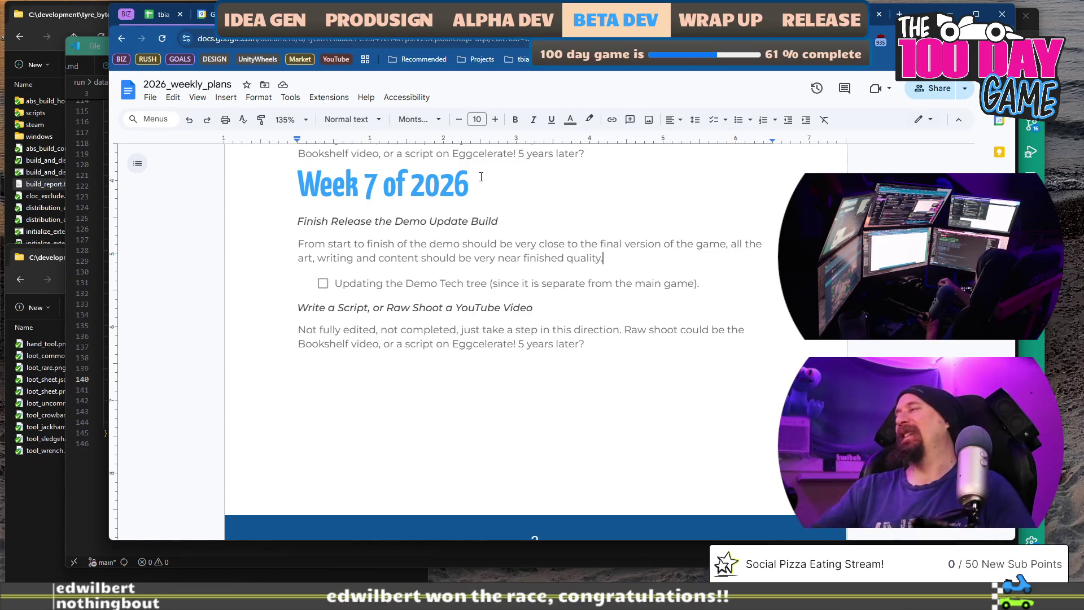
pyautogui.hotkey('alt', 'Tab')
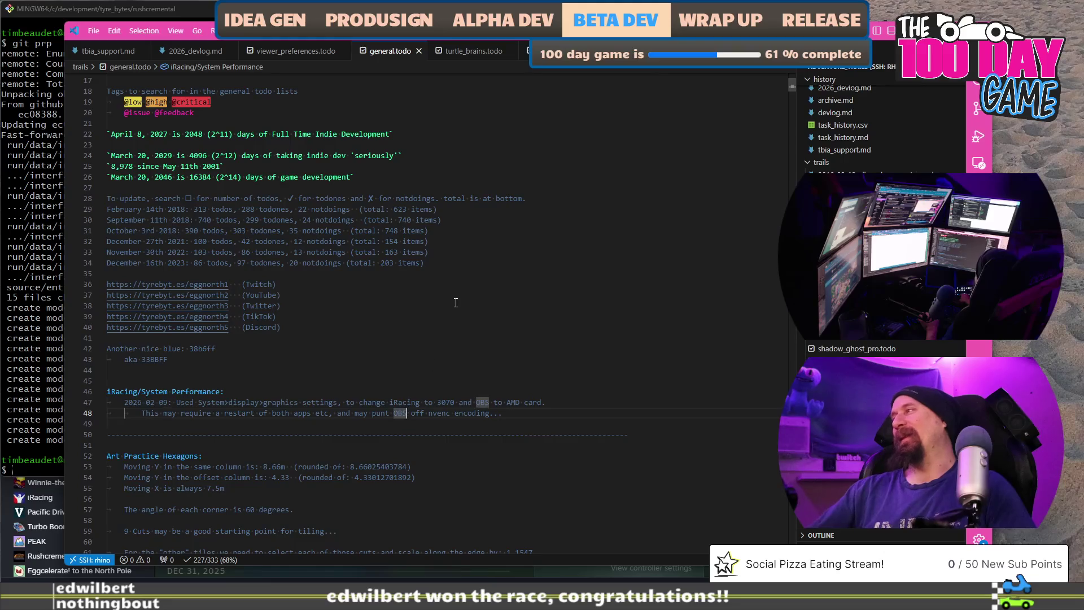
# Note that the setting may only affect how the app renders, not GPU encoding
pyautogui.press('Return')
pyautogui.write('nothingbout says t')
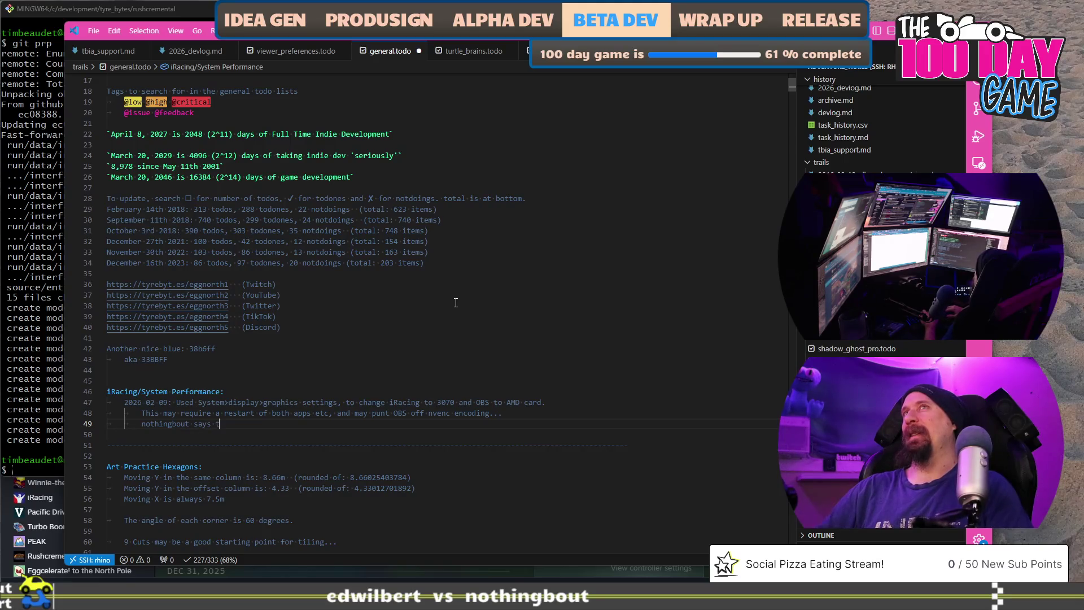
pyautogui.write('his settein')
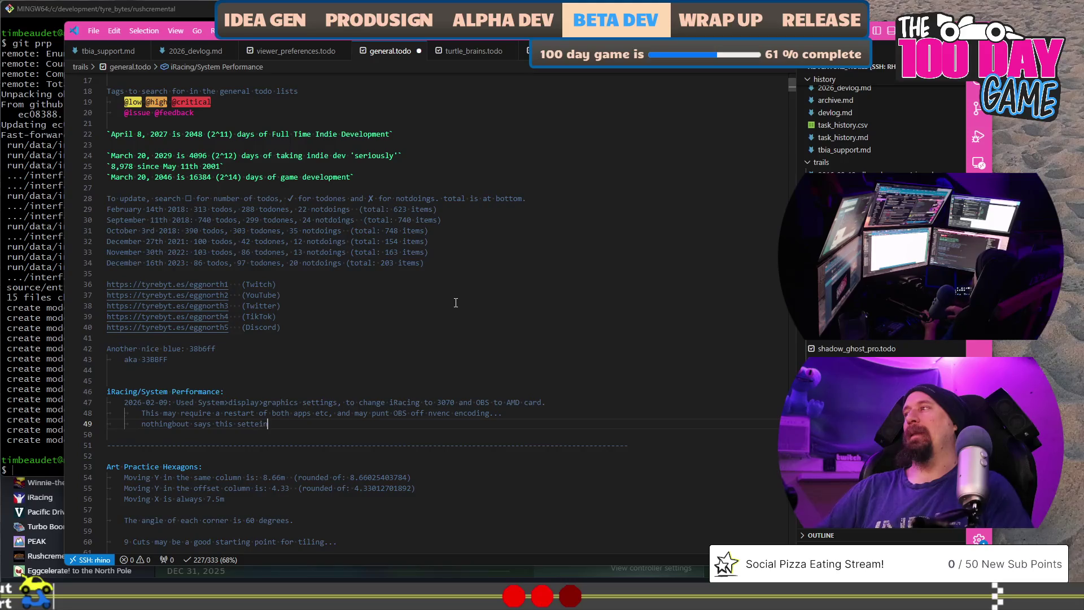
pyautogui.press('BackSpace')
pyautogui.press('BackSpace')
pyautogui.press('BackSpace')
pyautogui.write('ing may not')
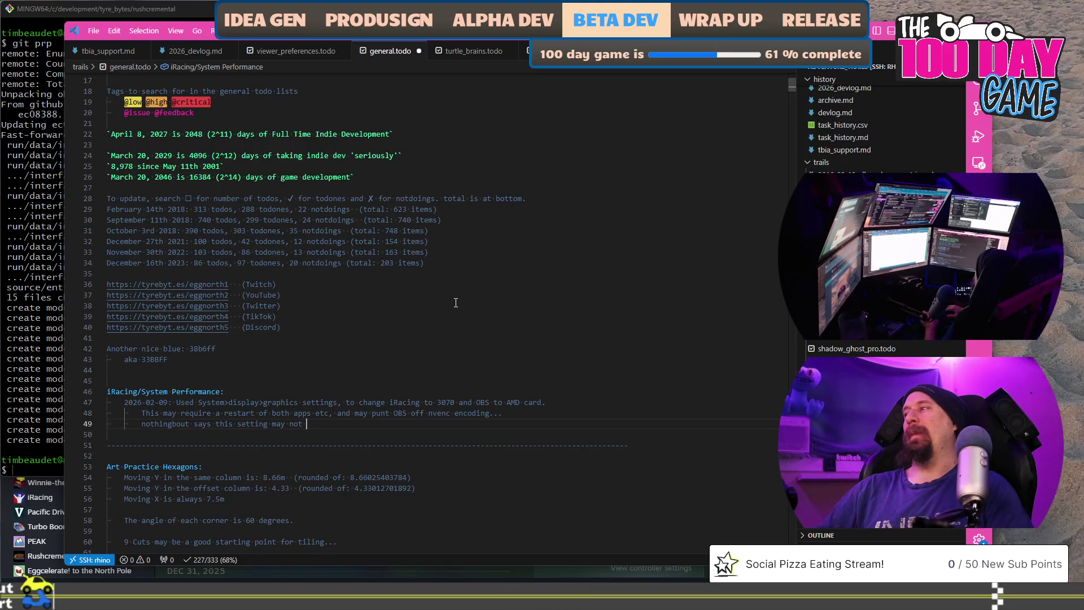
pyautogui.write(' affect GPU for encoding, and may only be rela')
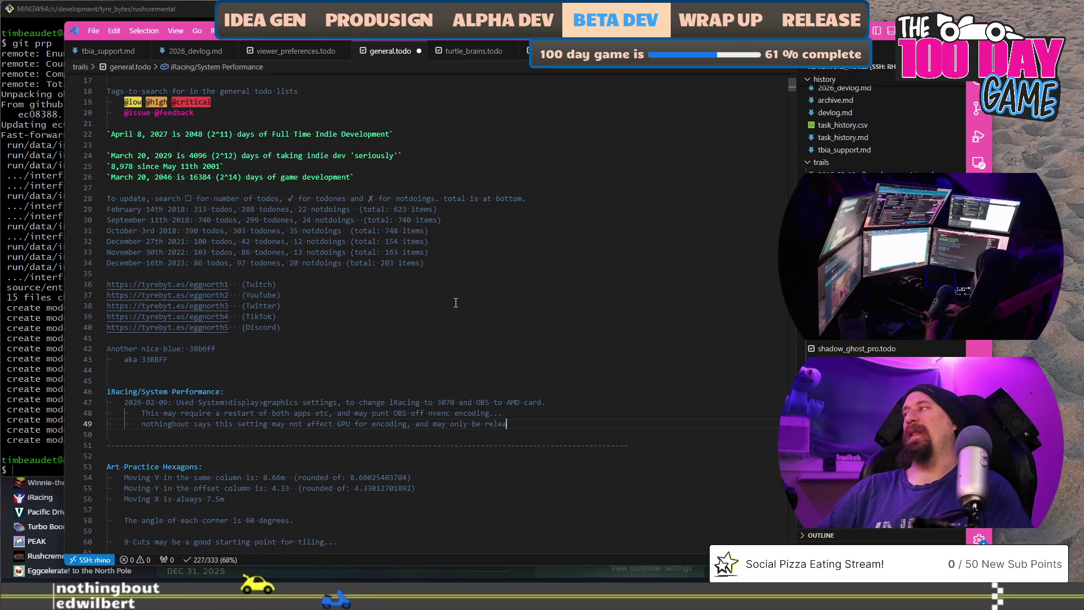
pyautogui.write('ted')
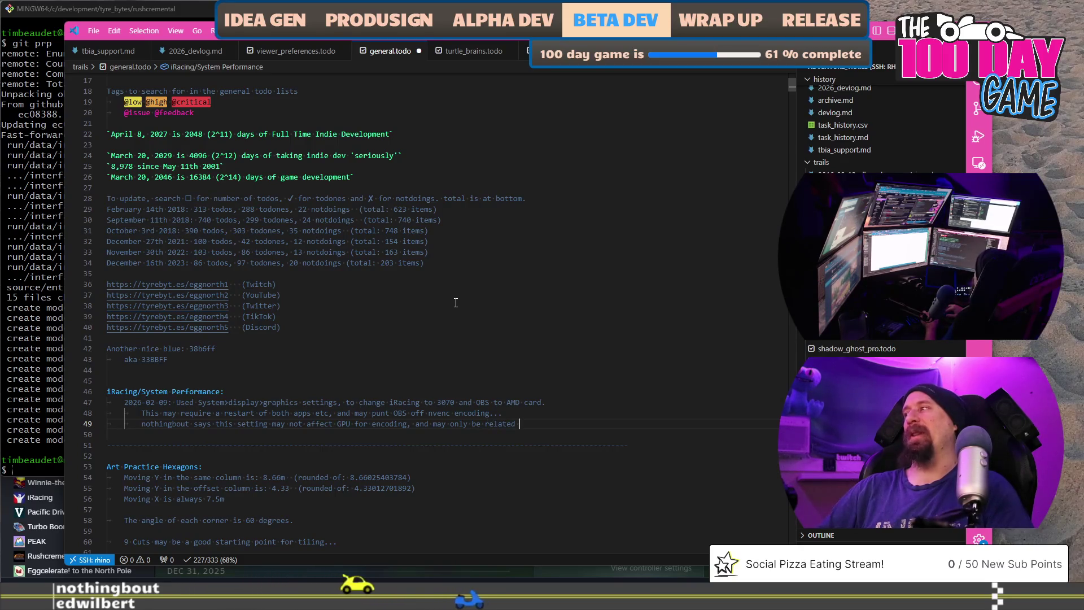
pyautogui.write(' to ')
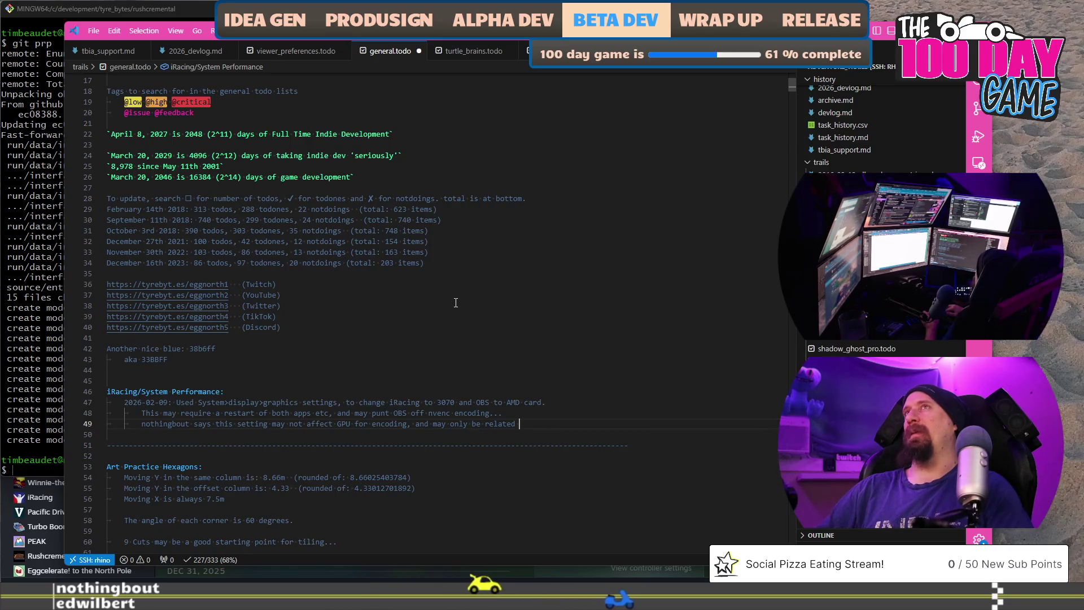
pyautogui.write('app rendering')
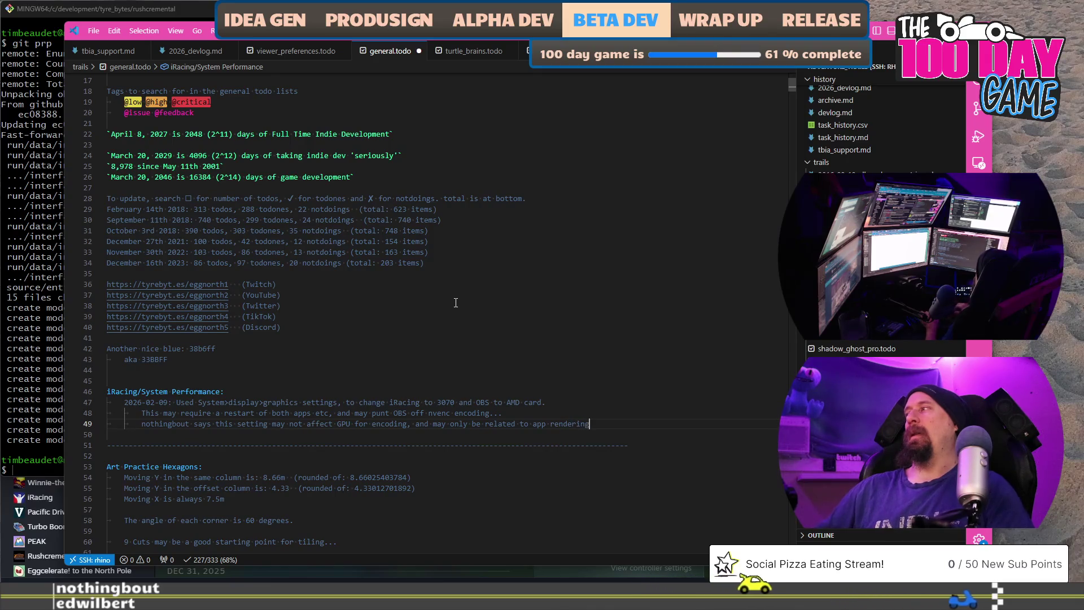
pyautogui.write('how')
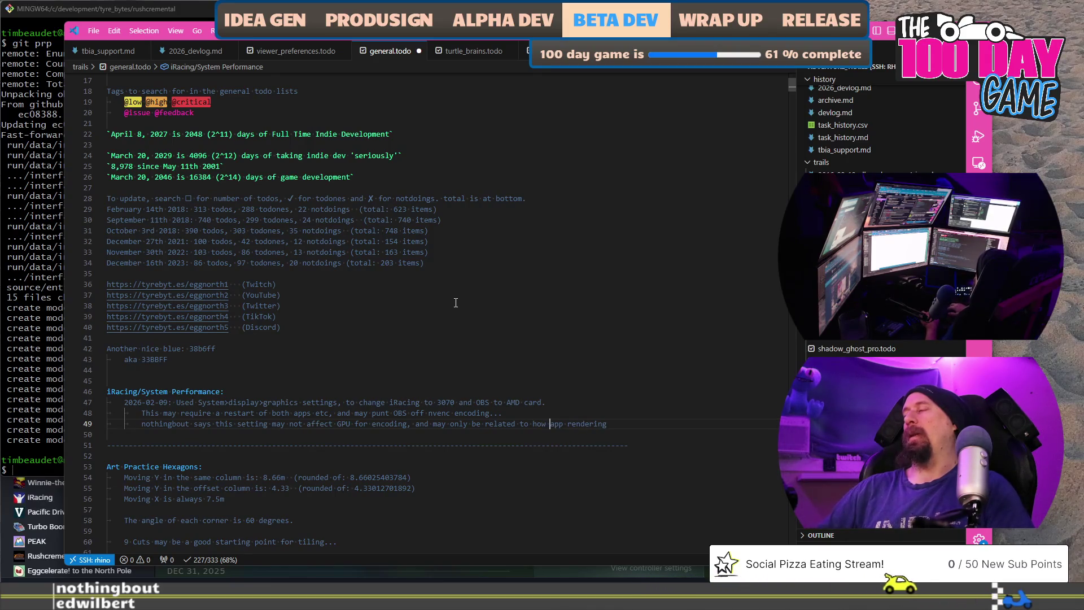
pyautogui.press('End')
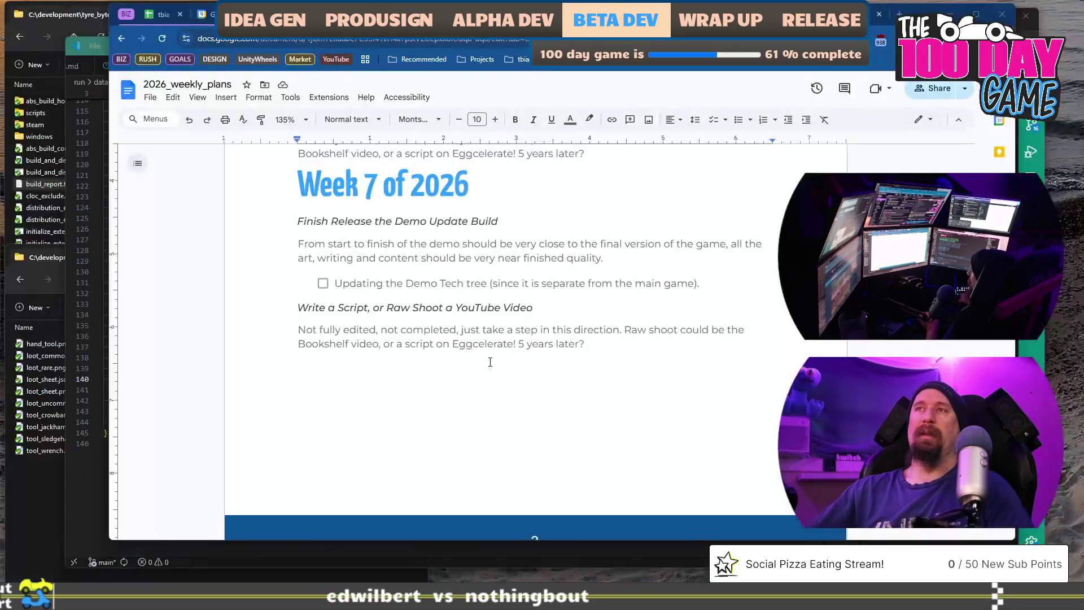
pyautogui.click(420, 283)
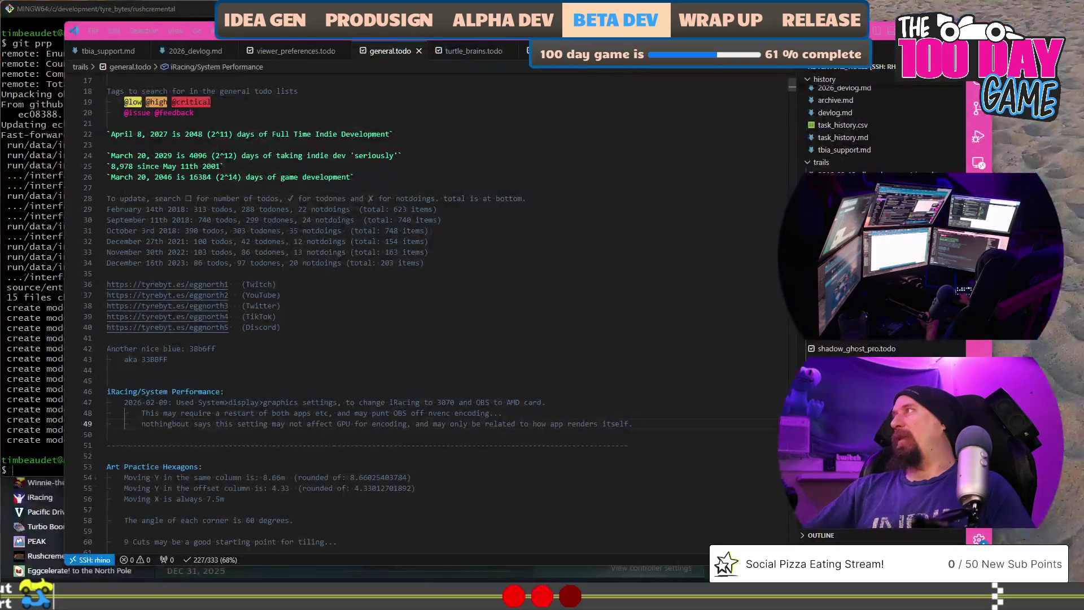
pyautogui.scroll(-1, 255, 309)
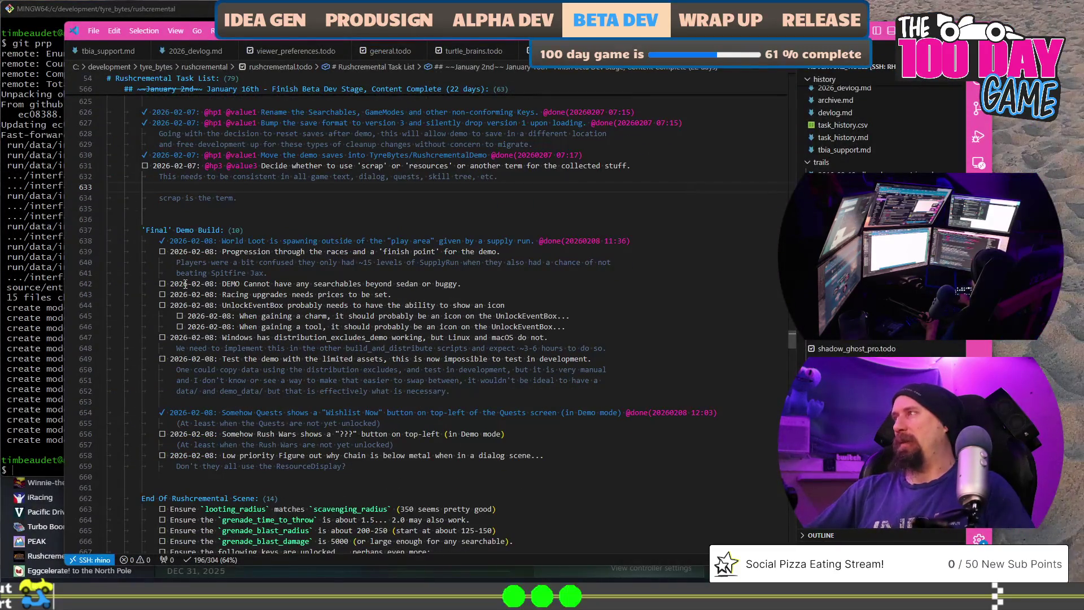
pyautogui.moveTo(170, 284)
pyautogui.mouseDown()
pyautogui.moveTo(456, 284)
pyautogui.moveTo(539, 326)
pyautogui.mouseUp()
pyautogui.scroll(-2, 218, 275)
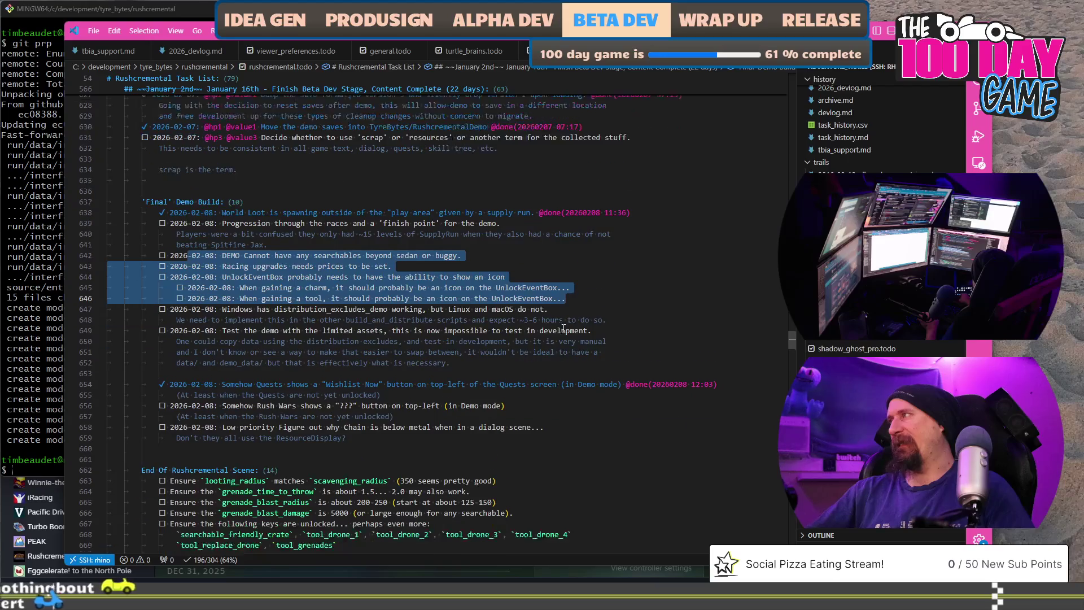
# Highlight the 'Final' Demo Build task about Linux and macOS exclusions in rushcremental.todo
pyautogui.moveTo(210, 280); pyautogui.dragTo(548, 281)
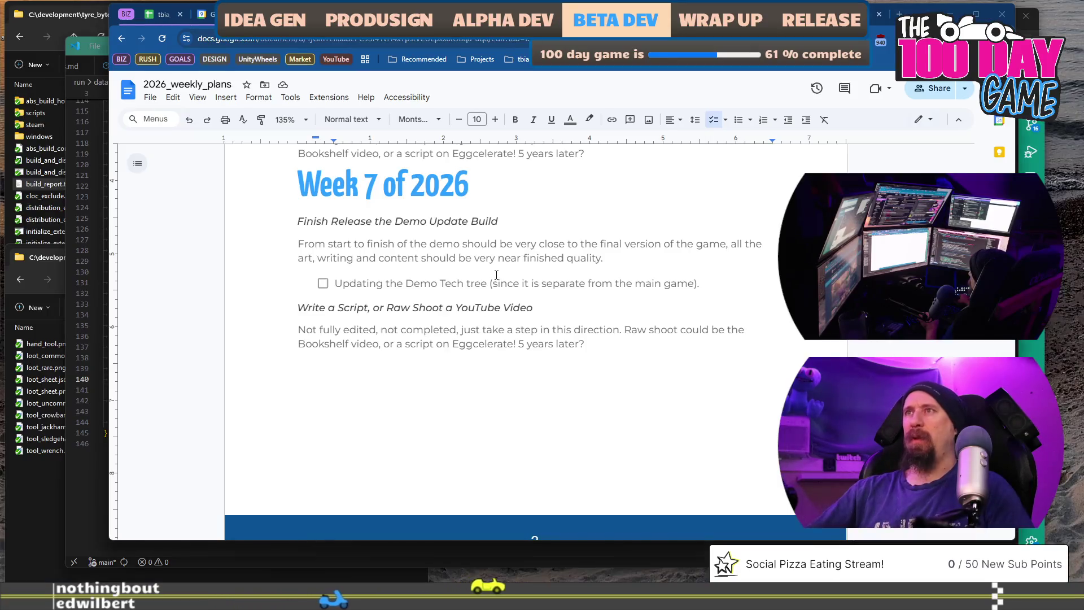
# Add a Week 7 checklist item about excluding full-game assets on macOS/Linux, even if manually
pyautogui.tripleClick(497, 275)
pyautogui.hotkey('ctrl', 'c')
pyautogui.press('End')
pyautogui.press('Return')
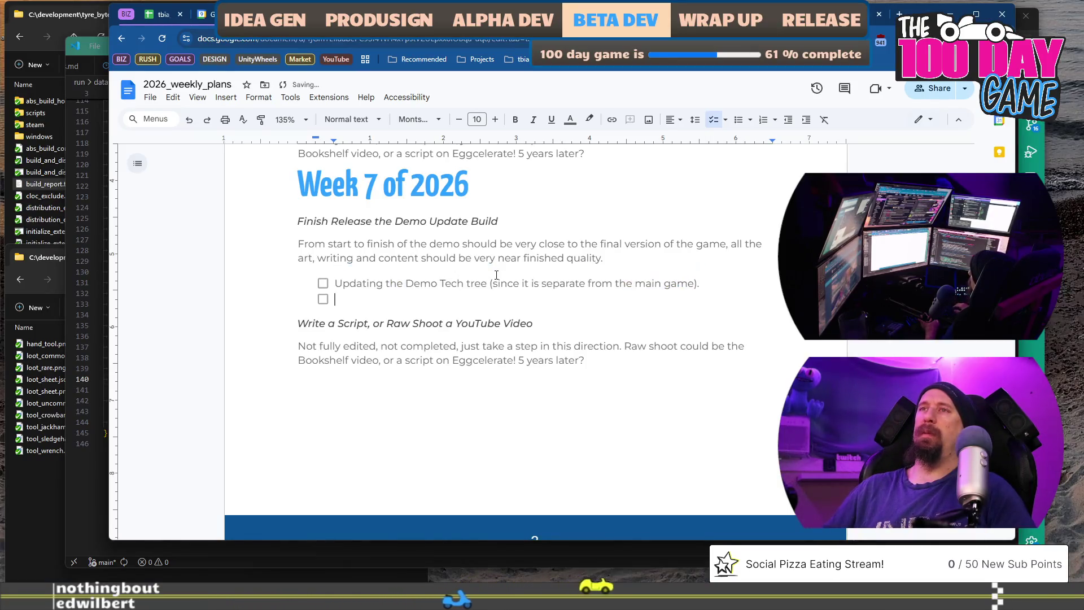
pyautogui.hotkey('ctrl', 'v')
pyautogui.hotkey('shift', 'Home')
pyautogui.write('Excluding ')
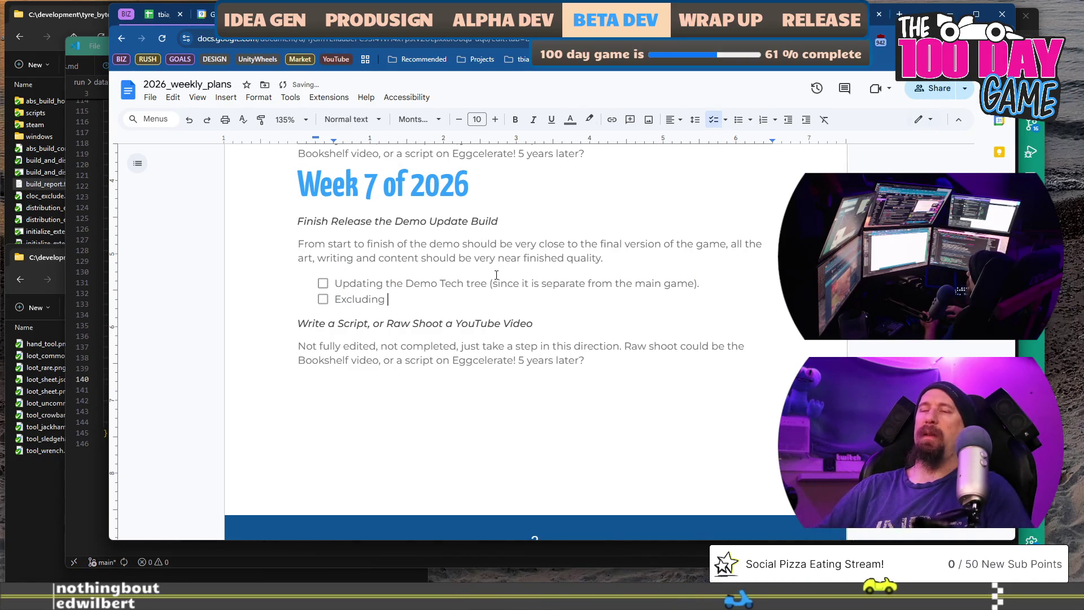
pyautogui.write('f')
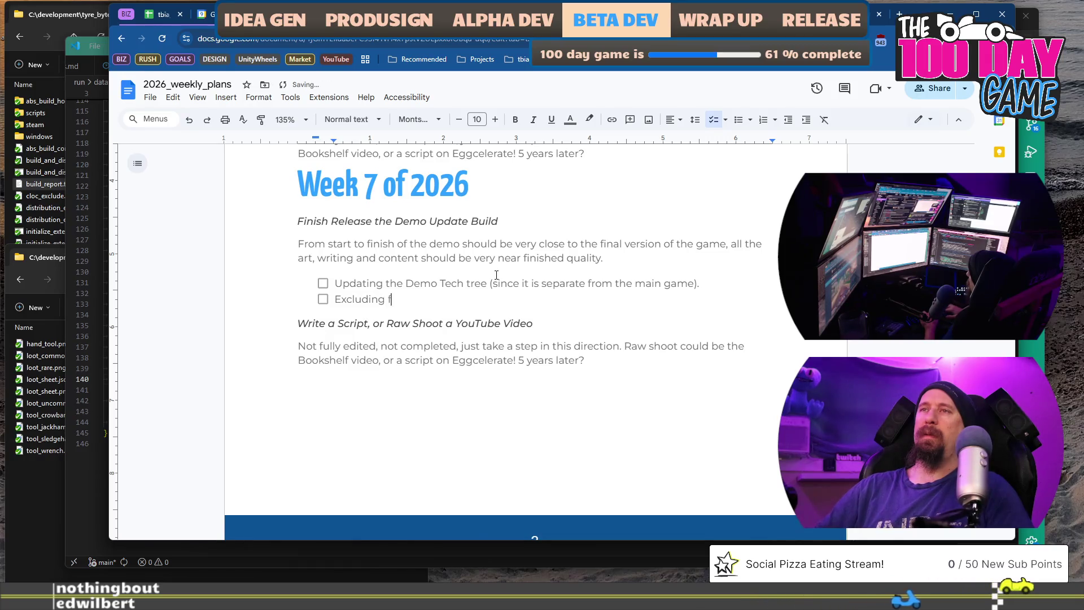
pyautogui.write('ull-game assets on macO')
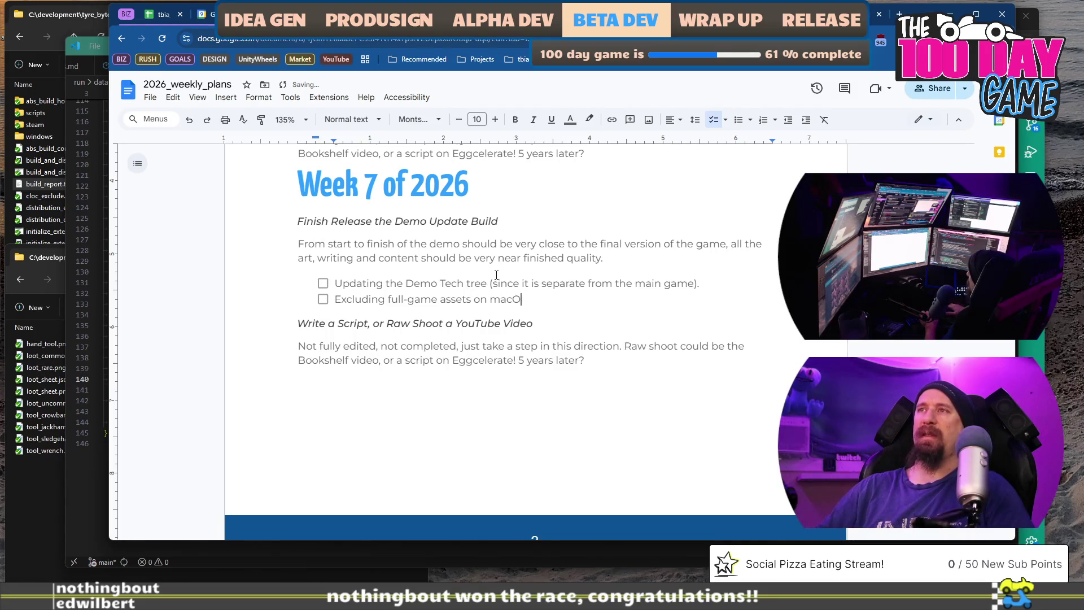
pyautogui.write('S/Linux (even if man')
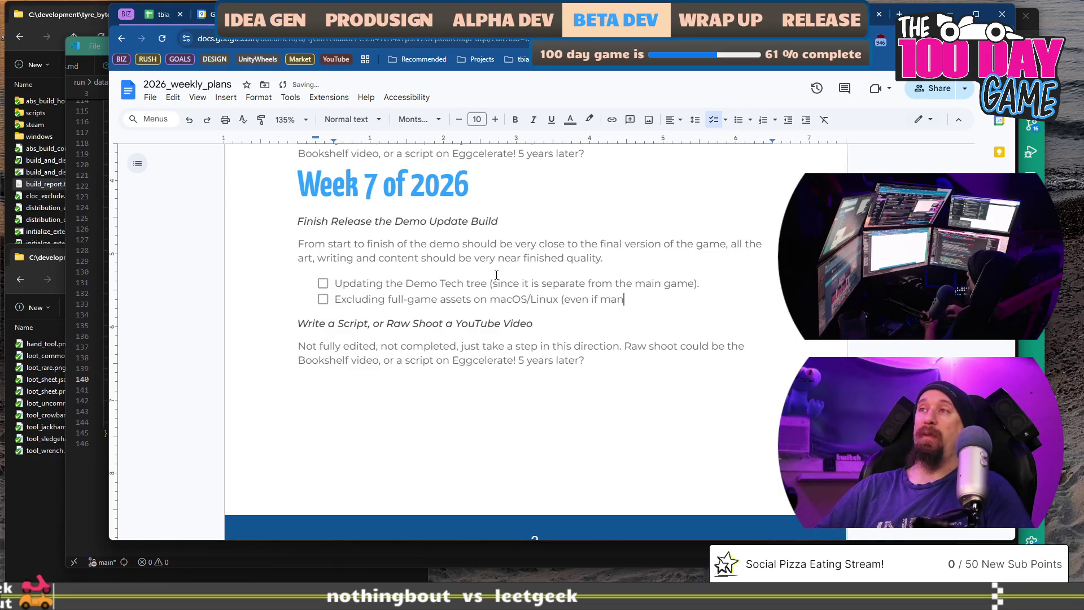
pyautogui.press('Down')
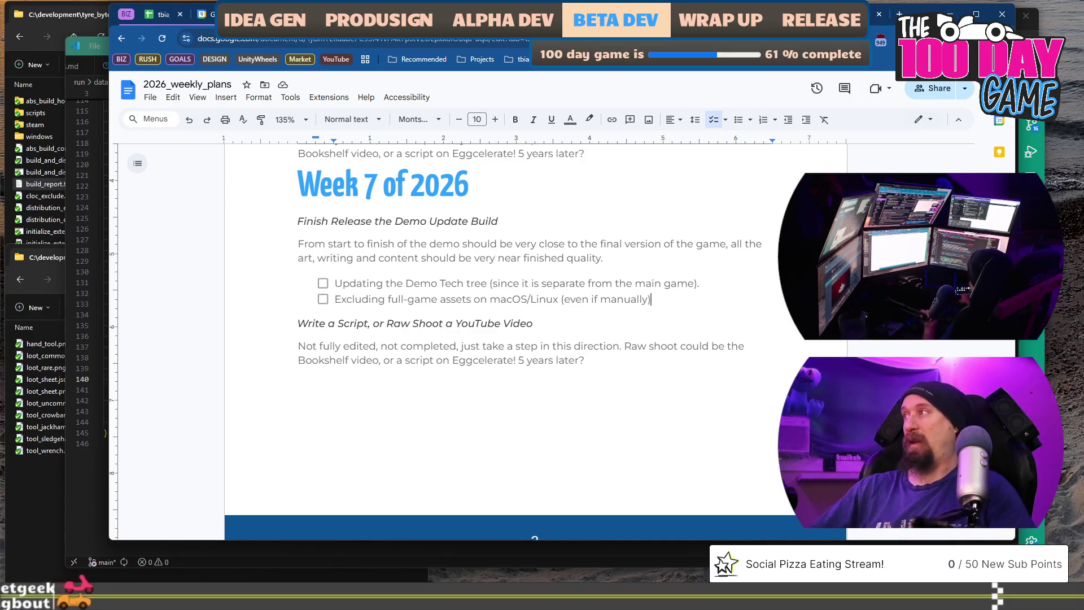
# Return to the Rushcremental task list and highlight the demo testing task
pyautogui.hotkey('alt', 'Tab')
pyautogui.moveTo(237, 303)
pyautogui.mouseDown()
pyautogui.moveTo(518, 312)
pyautogui.moveTo(566, 302)
pyautogui.mouseUp()
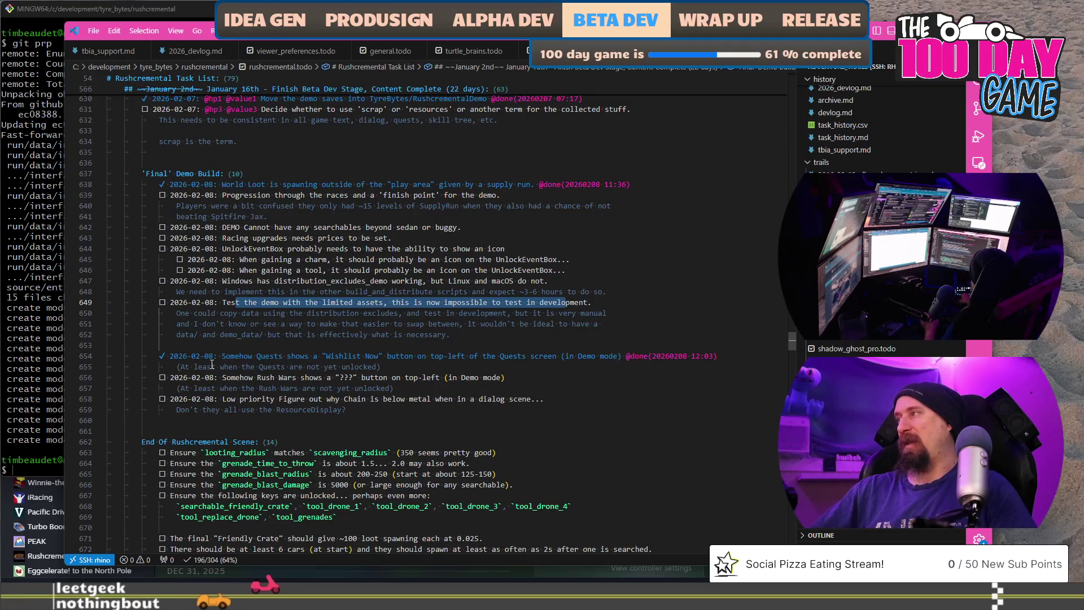
# Read through the Rush Wars, Wishlist Now button and low-priority Chain-below-metal tasks
pyautogui.moveTo(222, 377); pyautogui.dragTo(459, 380)
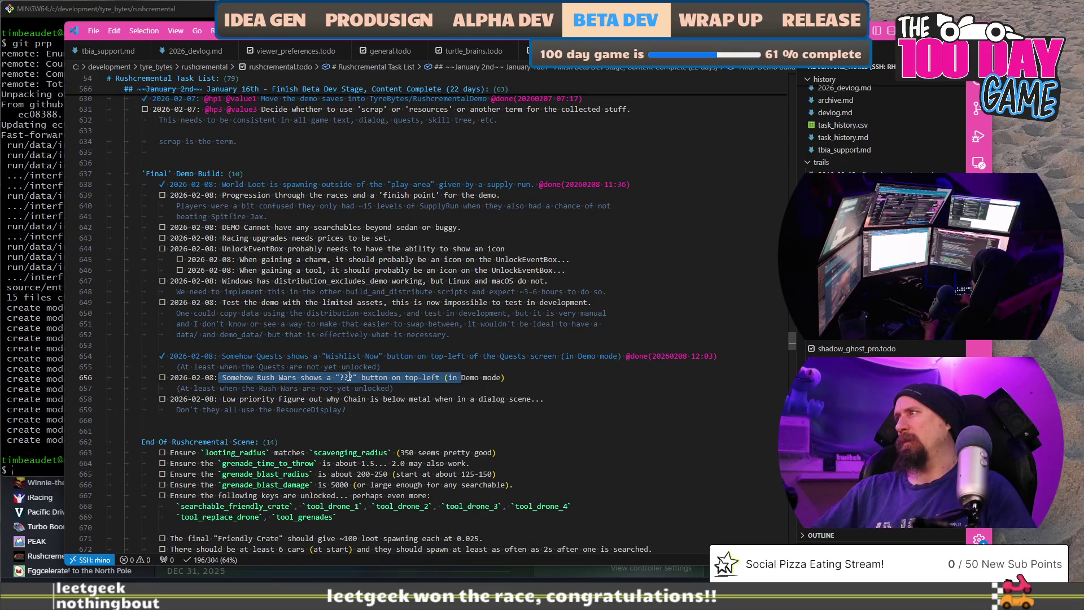
pyautogui.moveTo(323, 356); pyautogui.dragTo(472, 359)
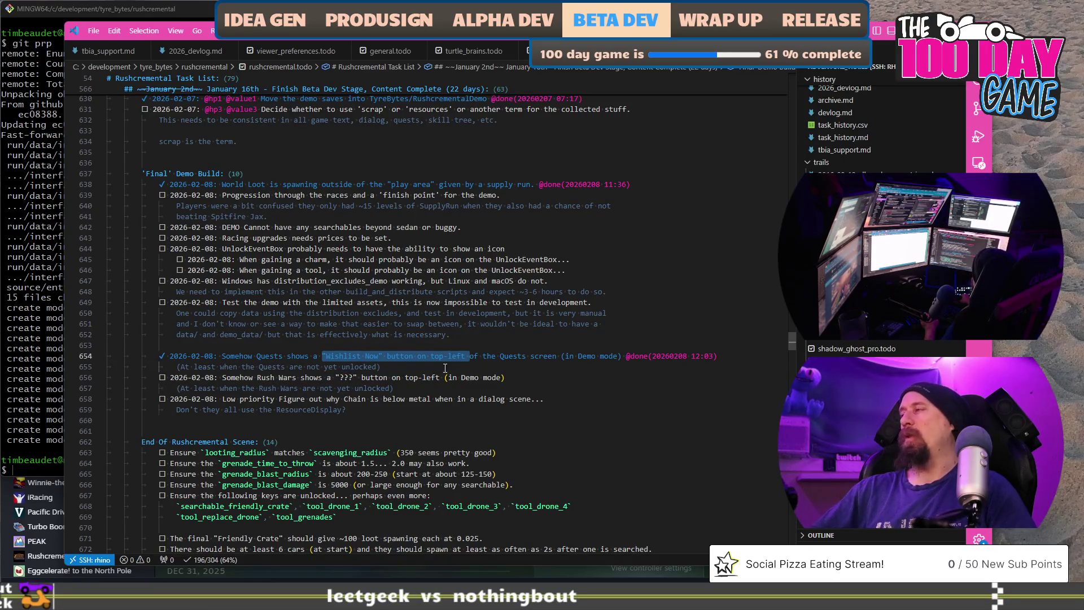
pyautogui.moveTo(418, 378); pyautogui.dragTo(279, 378)
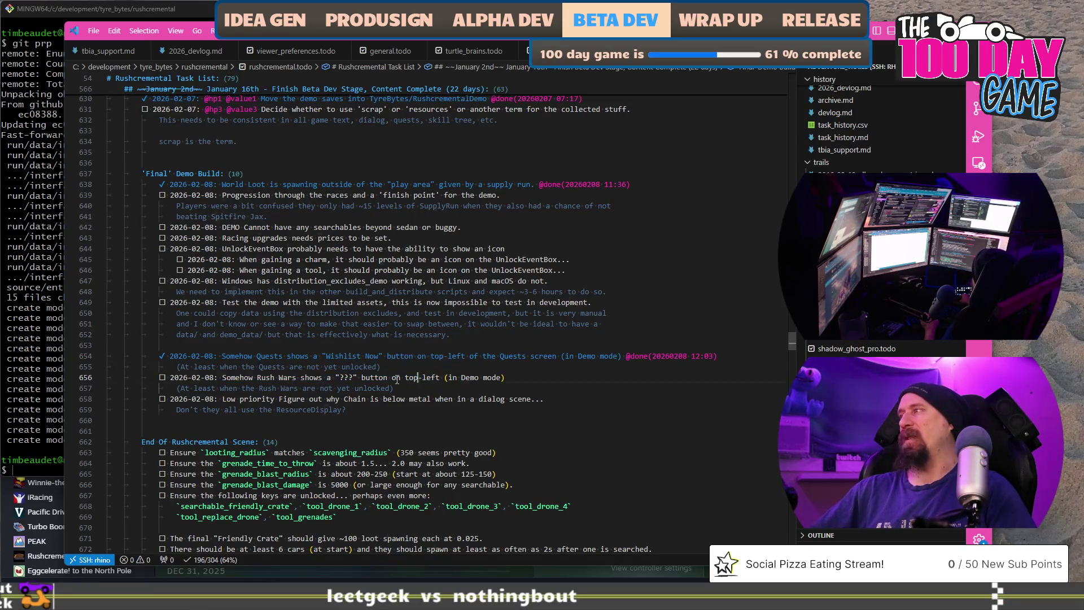
pyautogui.doubleClick(255, 400)
pyautogui.moveTo(353, 403); pyautogui.dragTo(379, 398)
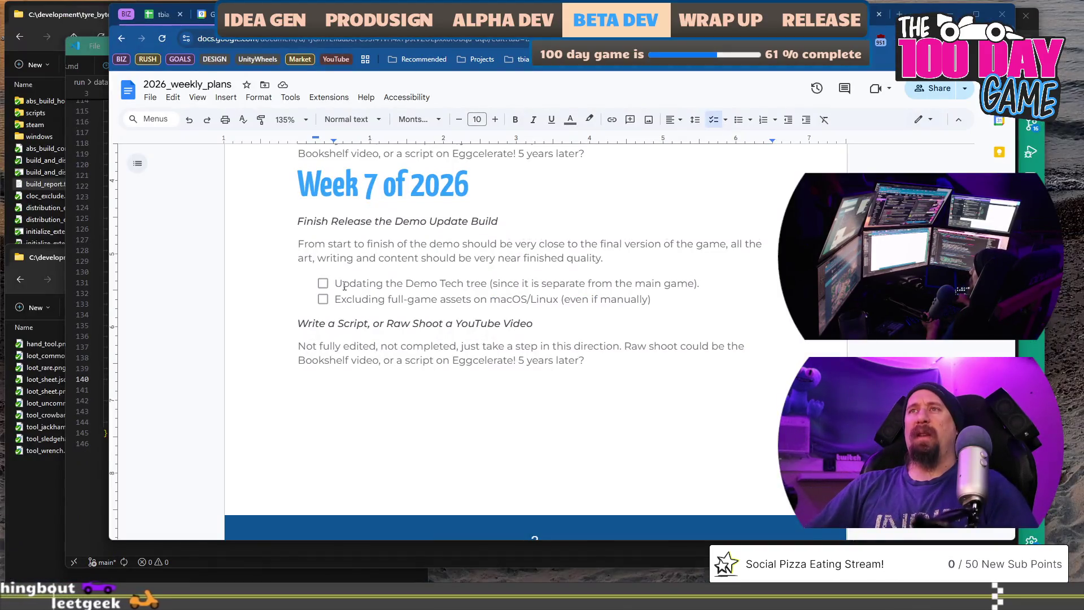
# Go back to the Week 7 checklist in the weekly plan document
pyautogui.moveTo(343, 285); pyautogui.dragTo(400, 286)
pyautogui.press('End')
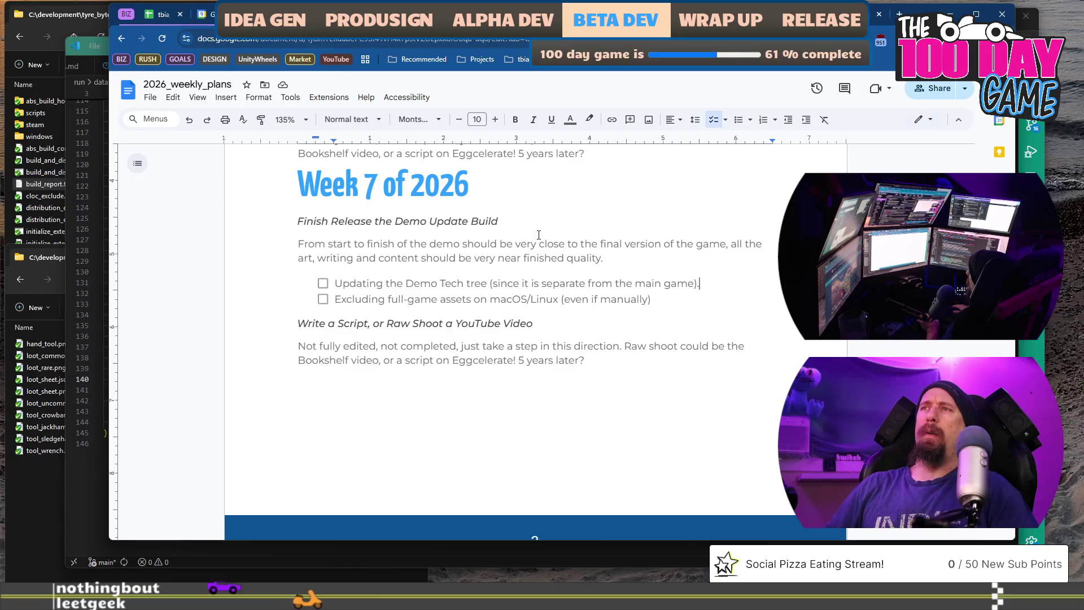
# Tick off Week 6's 'Updating the Demo Tech tree' item and select the 'Prepare Demo Update Build' heading
pyautogui.hotkey('shift', 'Home')
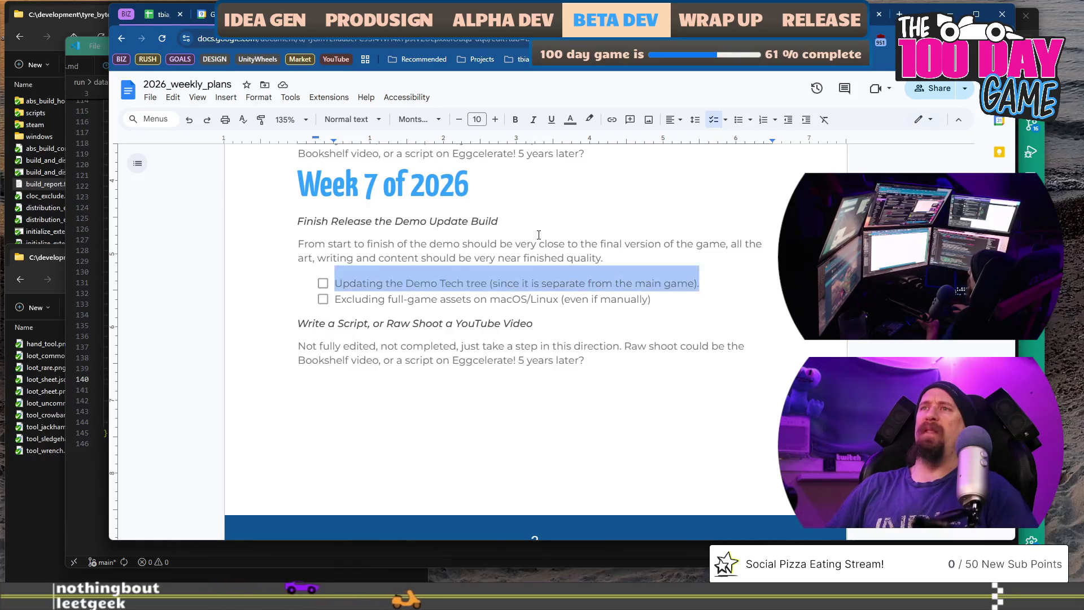
pyautogui.scroll(-10, 536, 255)
pyautogui.scroll(-3, 535, 262)
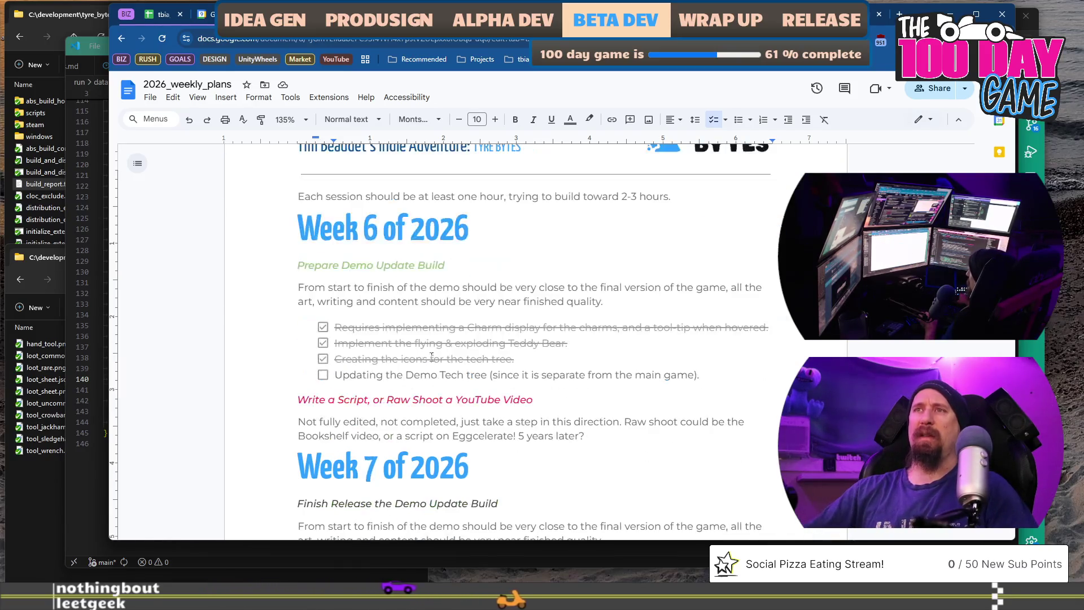
pyautogui.click(322, 375)
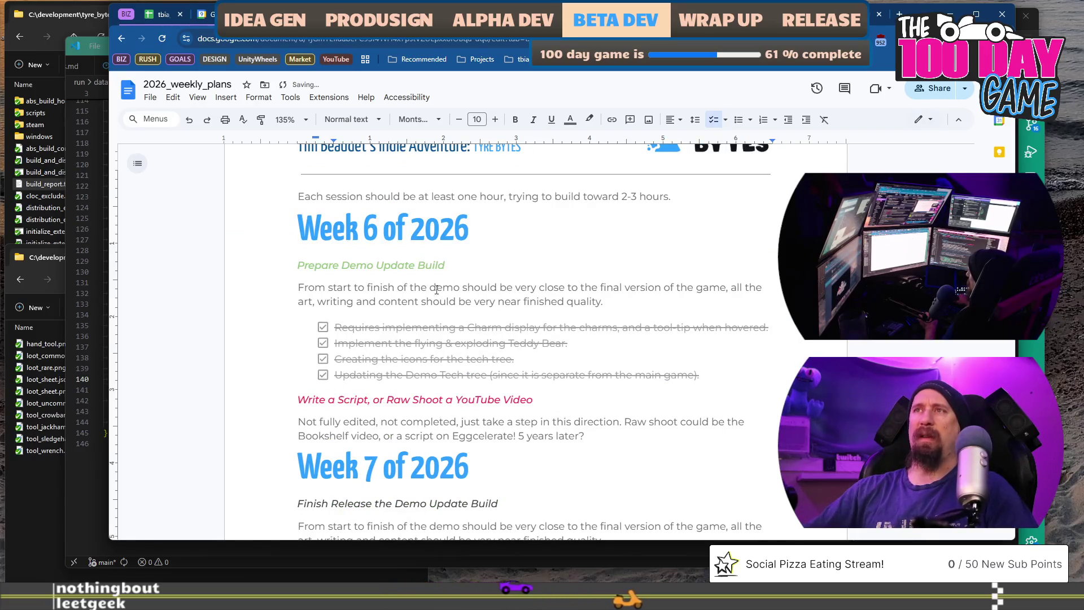
pyautogui.moveTo(450, 265); pyautogui.dragTo(297, 266)
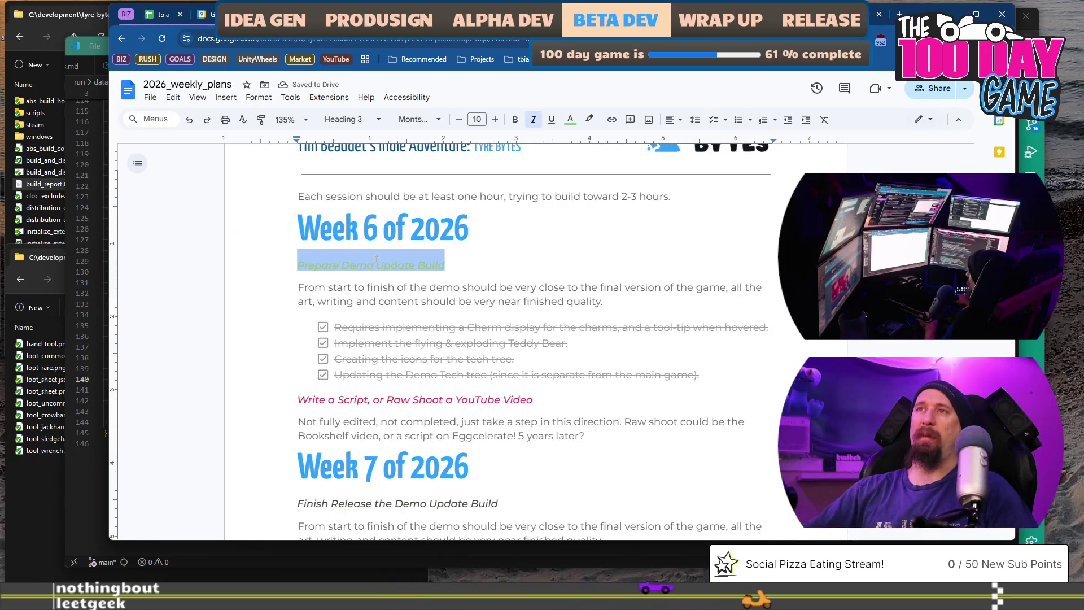
pyautogui.scroll(-3, 384, 268)
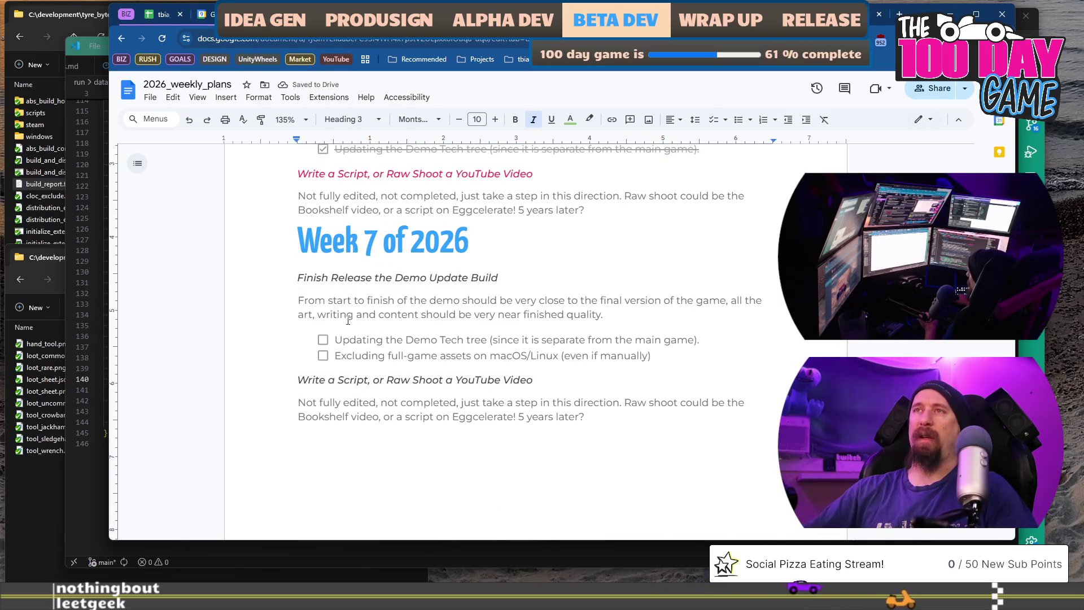
# Rewrite the first Week 7 task as a Level 8 progression item, removing the old tech tree wording
pyautogui.click(338, 340)
pyautogui.press('BackSpace')
pyautogui.press('BackSpace')
pyautogui.press('BackSpace')
pyautogui.write('e the p')
pyautogui.press('BackSpace')
pyautogui.write('Progression from')
pyautogui.hotkey('ctrl', 'shift', 'Down')
pyautogui.press('Delete')
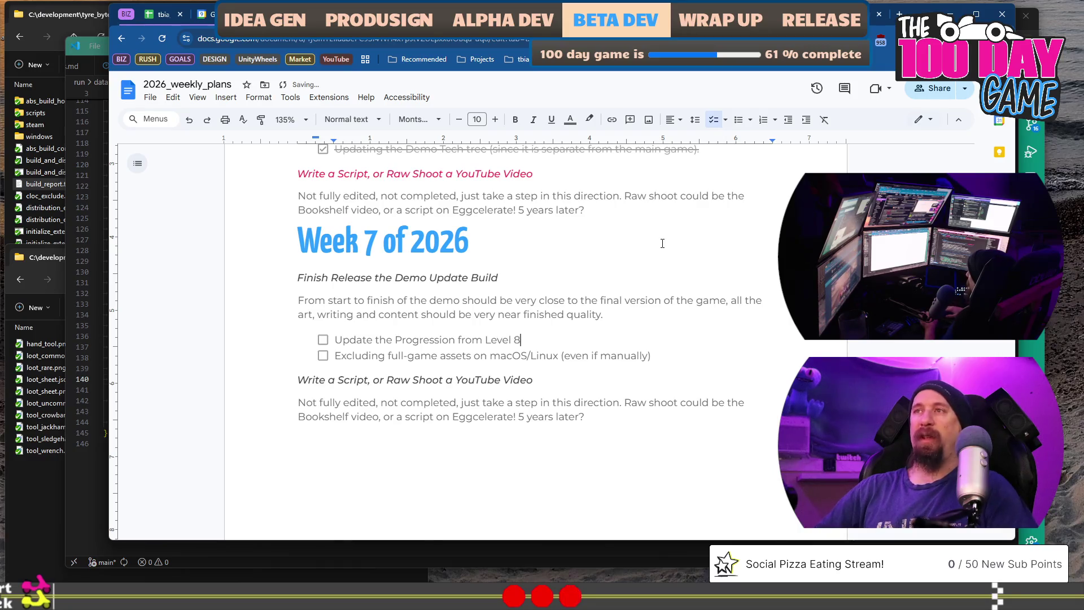
pyautogui.write('w')
pyautogui.press('BackSpace')
pyautogui.write('ds, more')
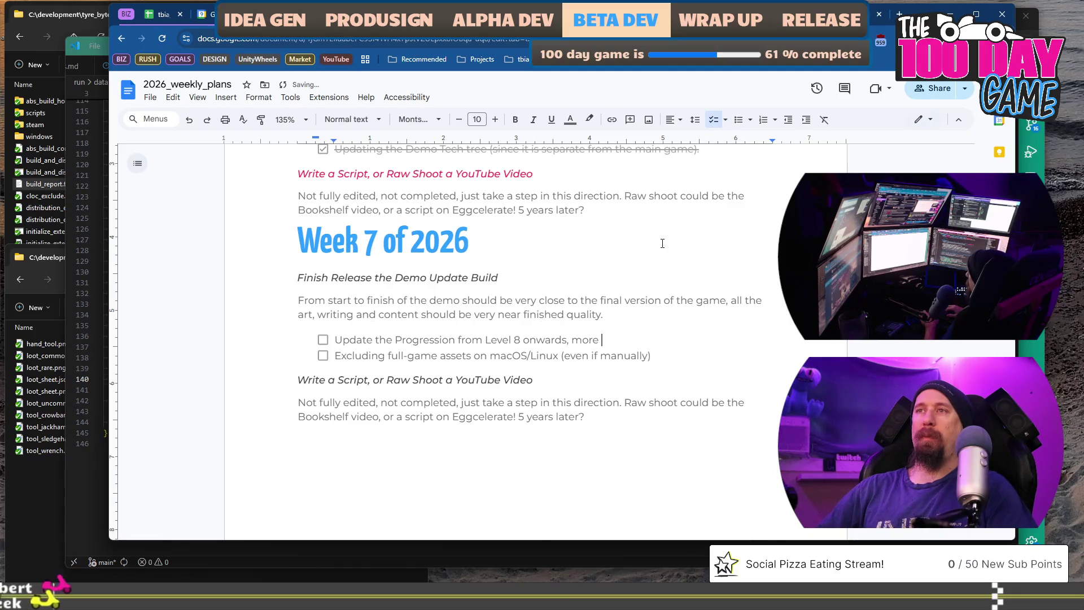
pyautogui.press('BackSpace')
pyautogui.press('BackSpace')
pyautogui.press('BackSpace')
# Duplicate that line, rewrite it as more Tech Tree upgrades, and start a third checklist item
pyautogui.hotkey('shift', 'Home')
pyautogui.hotkey('ctrl', 'c')
pyautogui.press('Right')
pyautogui.press('Return')
pyautogui.hotkey('ctrl', 'v')
pyautogui.hotkey('shift', 'Home')
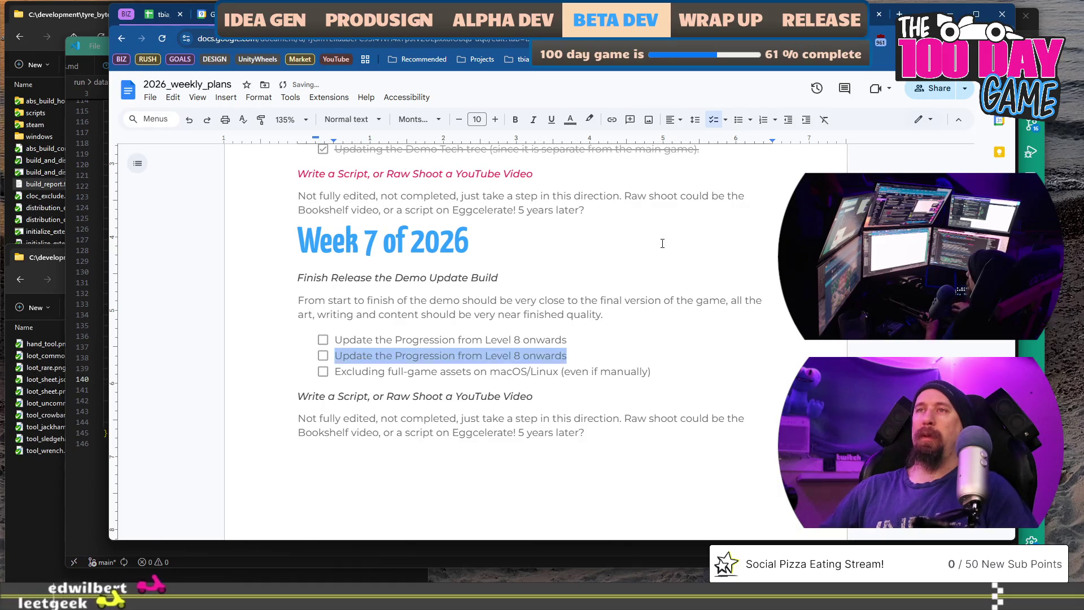
pyautogui.write('Mo')
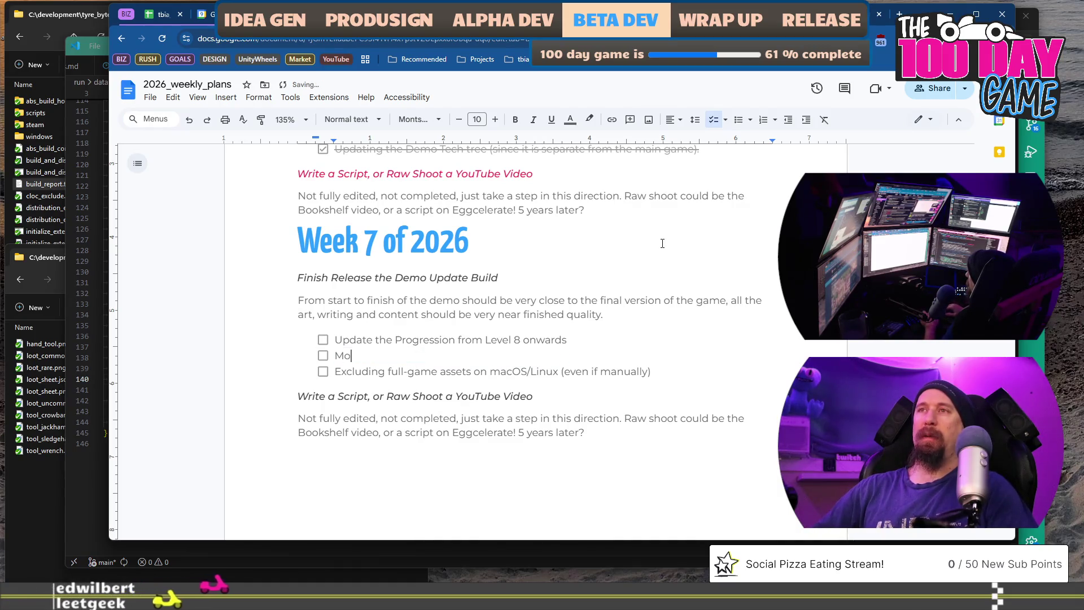
pyautogui.write('re Tech Tree upgrades (and appropriate pricing')
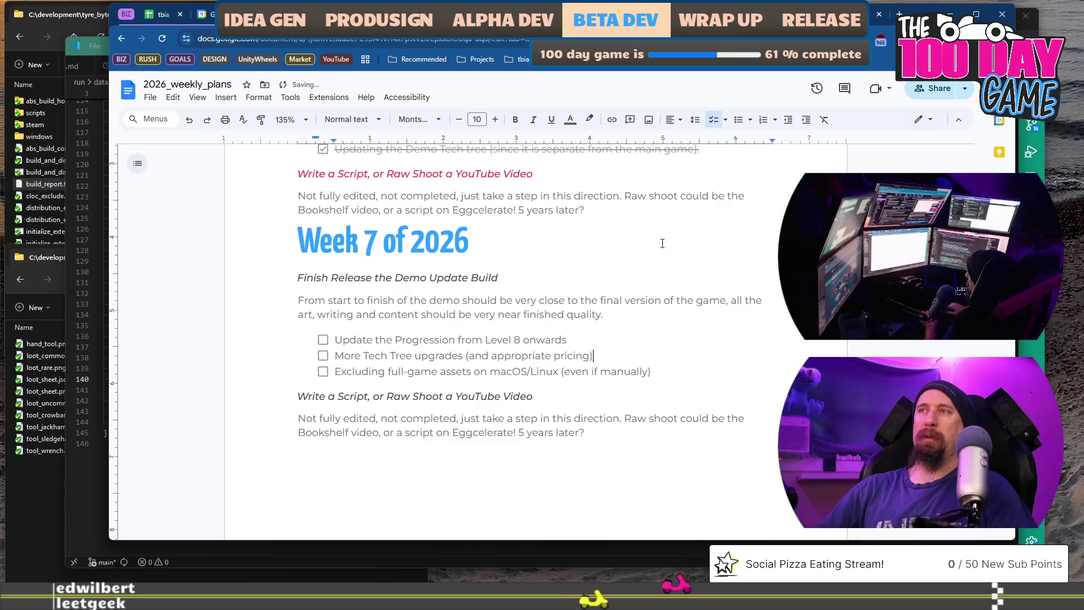
pyautogui.press('Return')
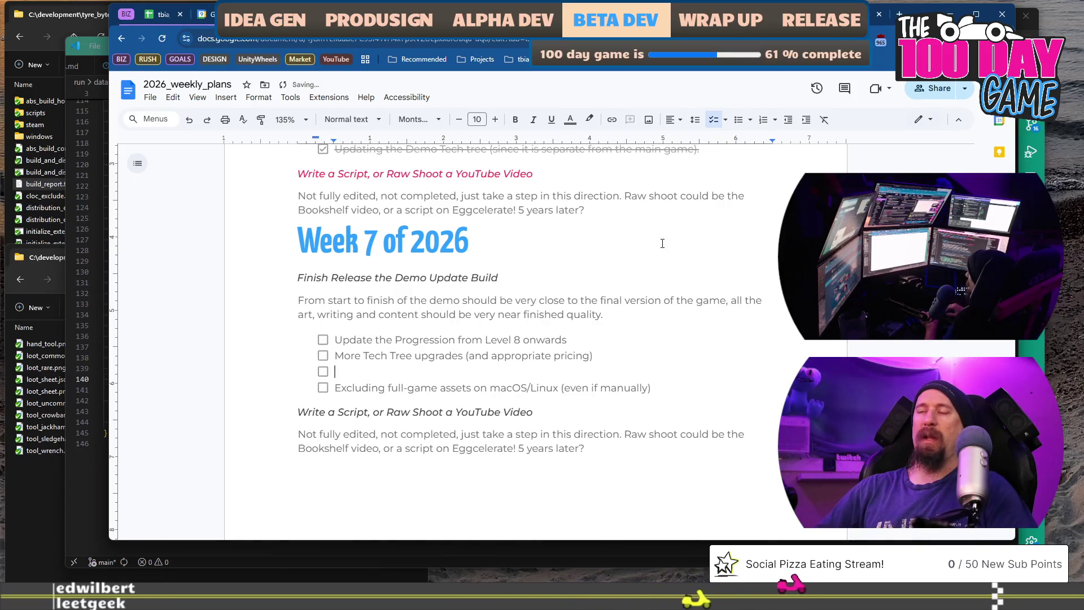
pyautogui.write('Adding Quests')
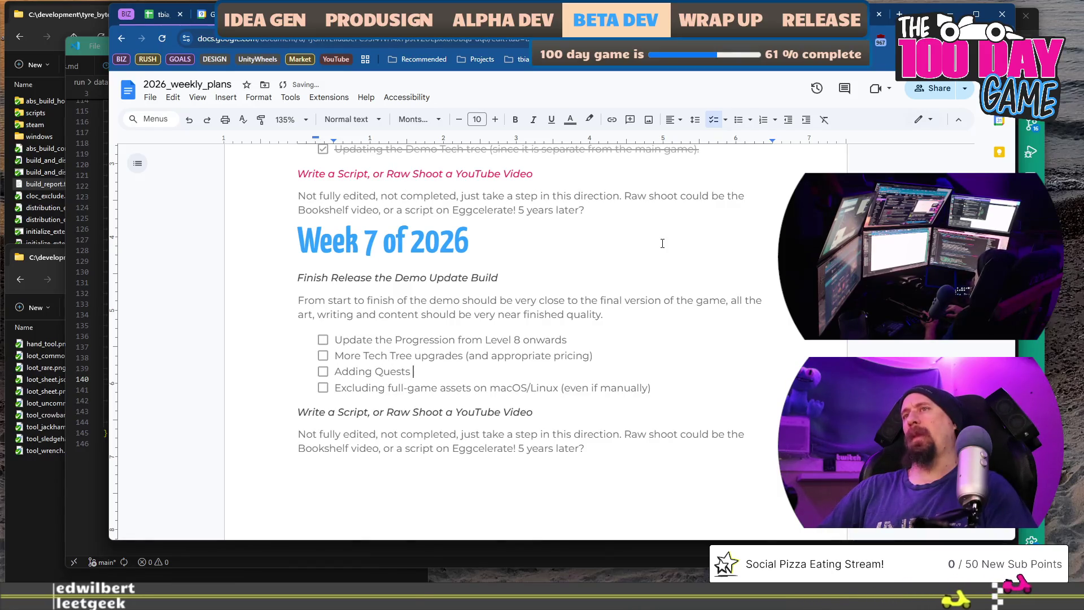
pyautogui.write(' and ')
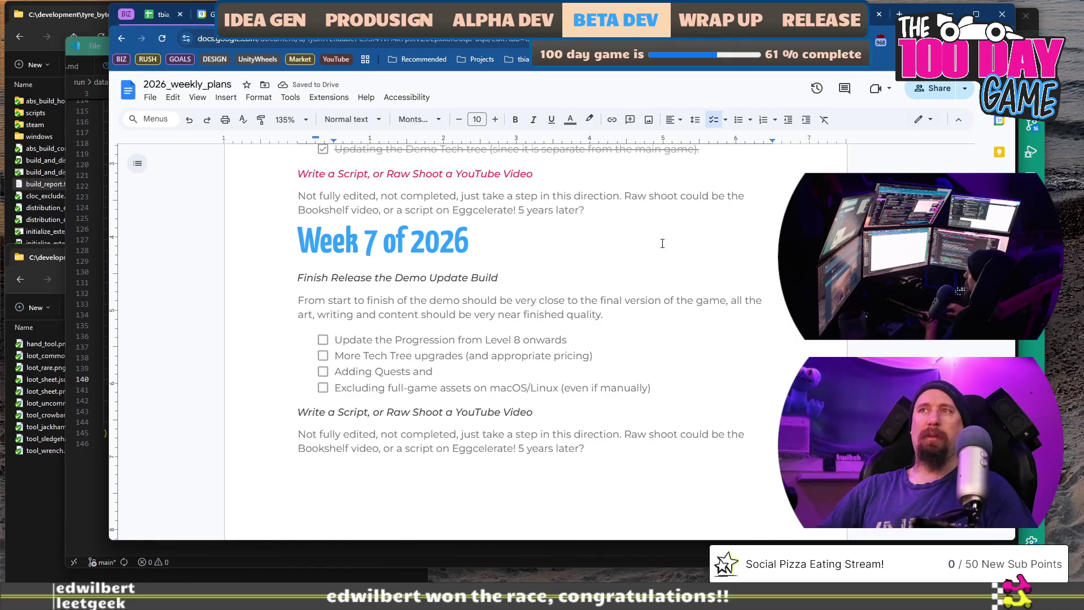
pyautogui.write('Rewards for Completion')
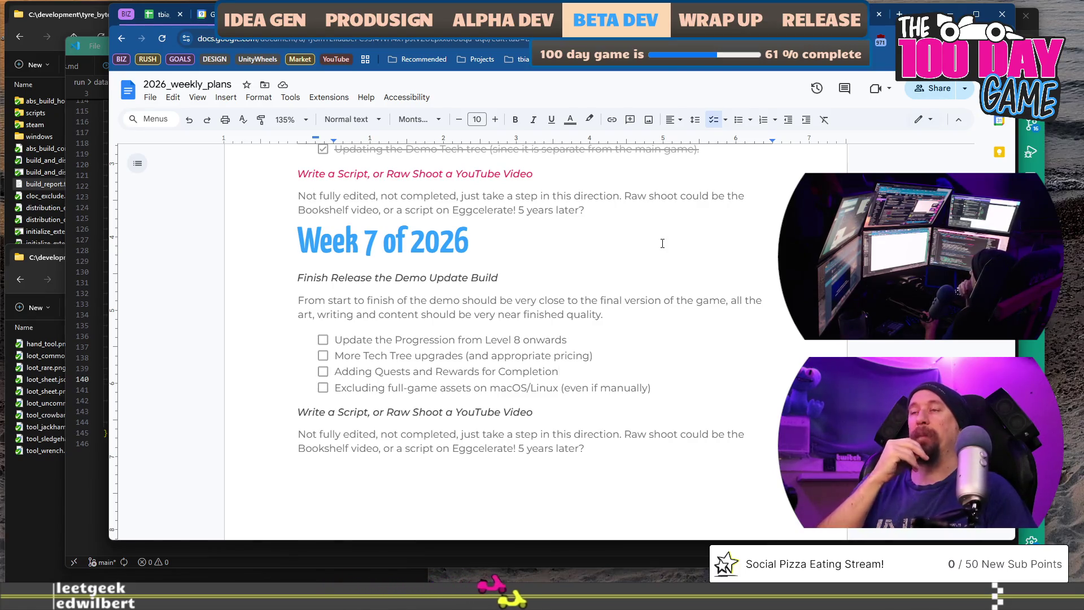
# Add an indented sub-point suggesting a single Quest with the rest locked for the full game
pyautogui.press('Return')
pyautogui.press('Tab')
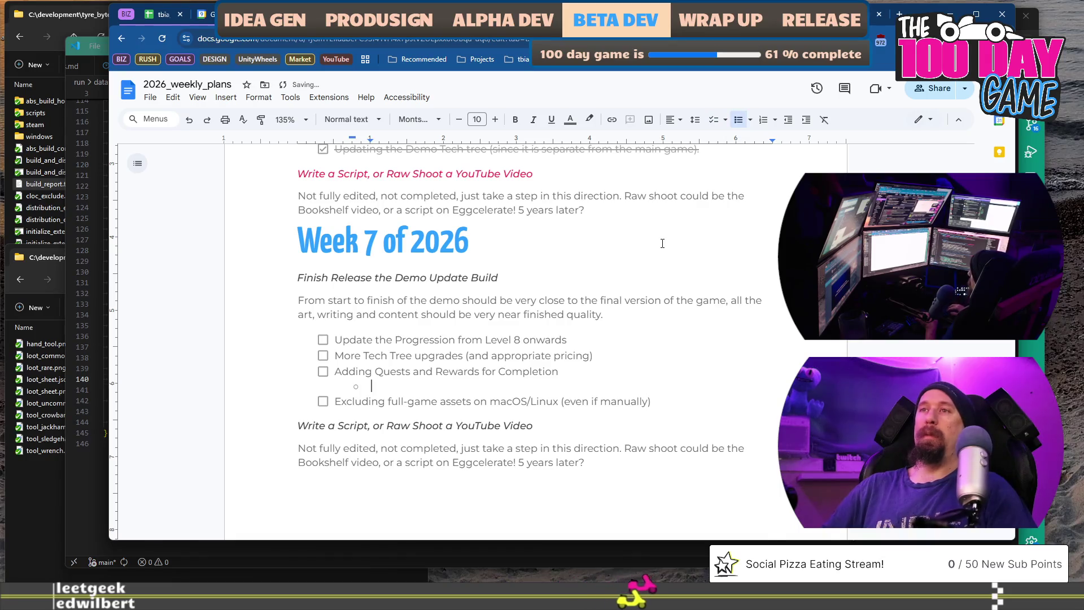
pyautogui.write('Could ')
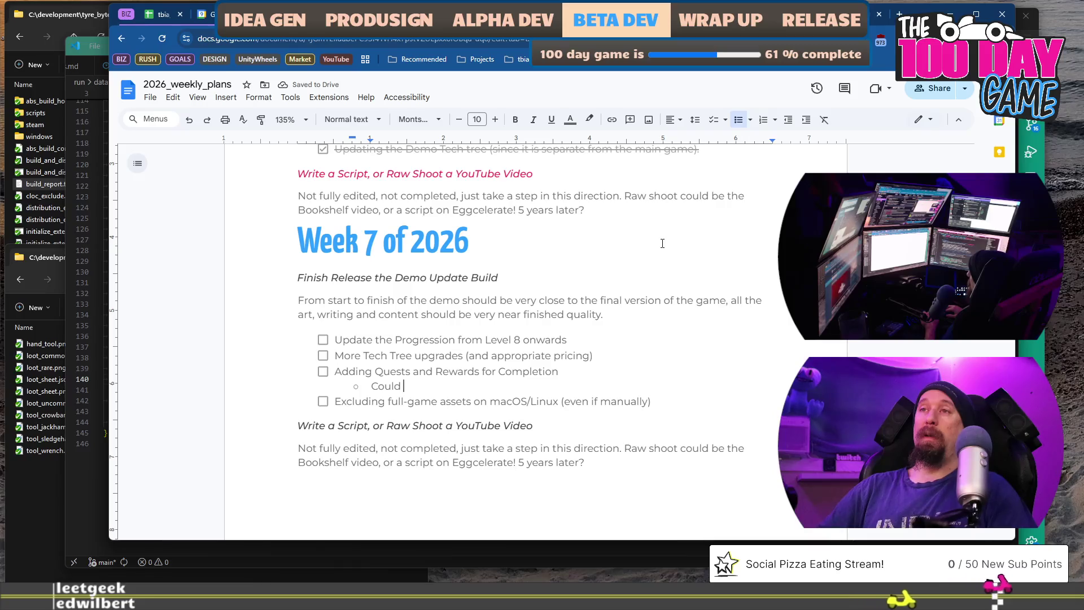
pyautogui.write('lock these')
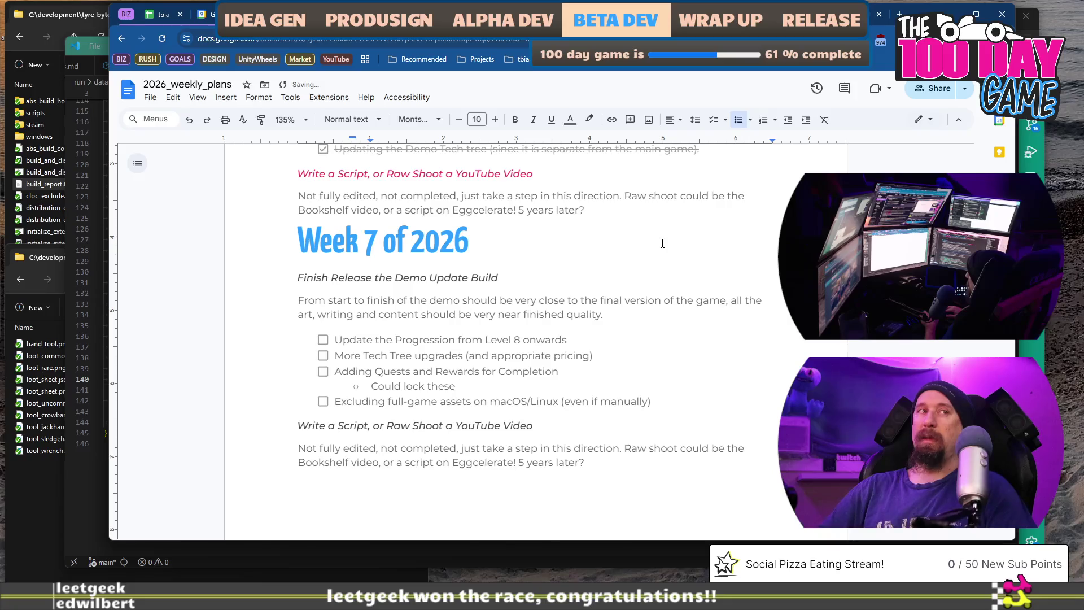
pyautogui.write('havock ')
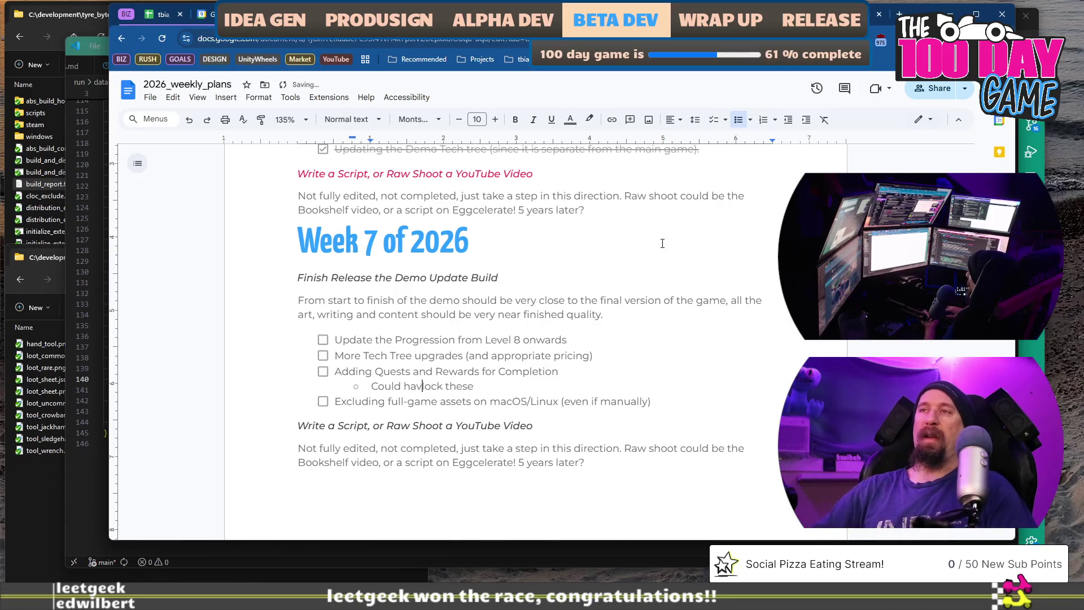
pyautogui.write('e ')
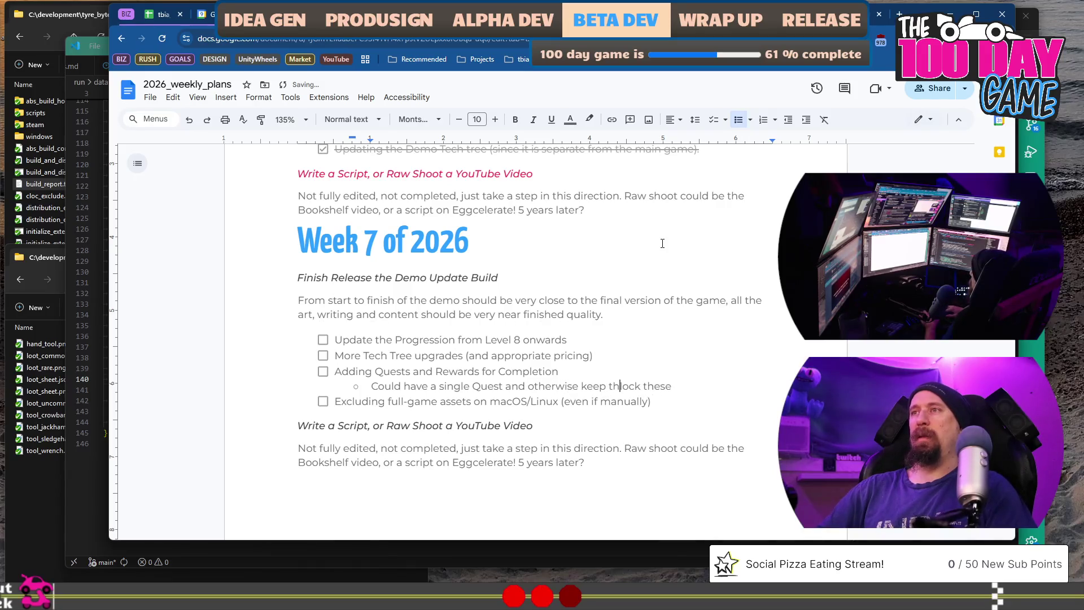
pyautogui.write(' cked')
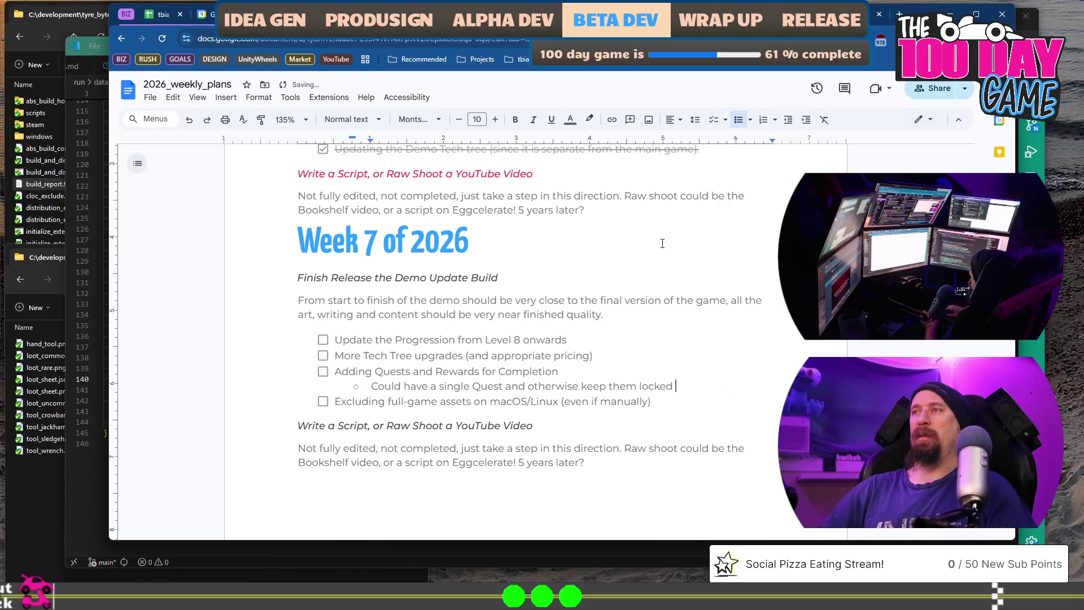
pyautogui.write('for full game?')
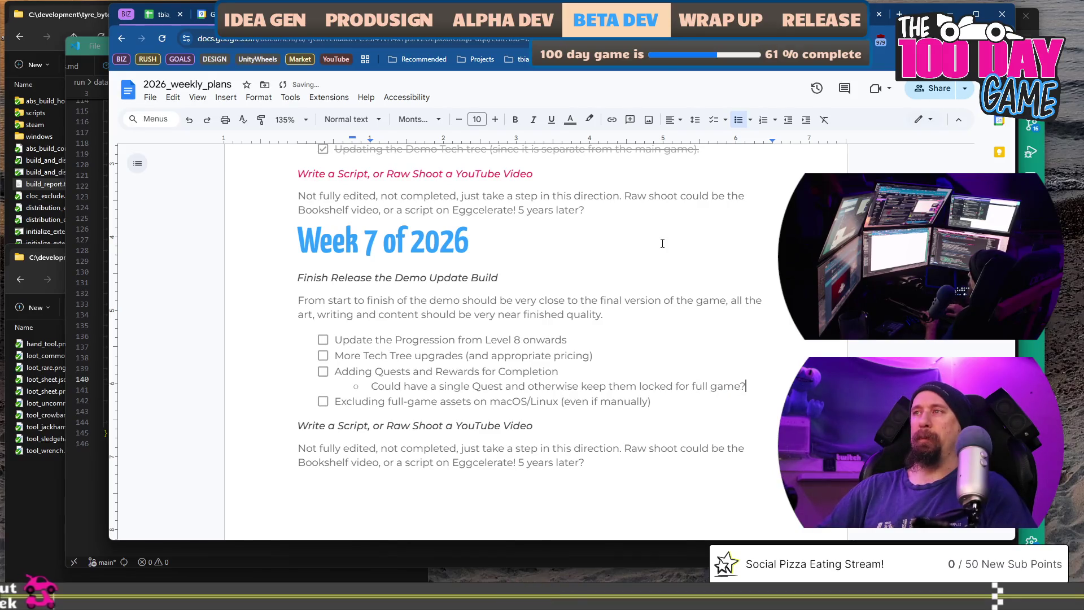
pyautogui.press('Down')
pyautogui.press('Down')
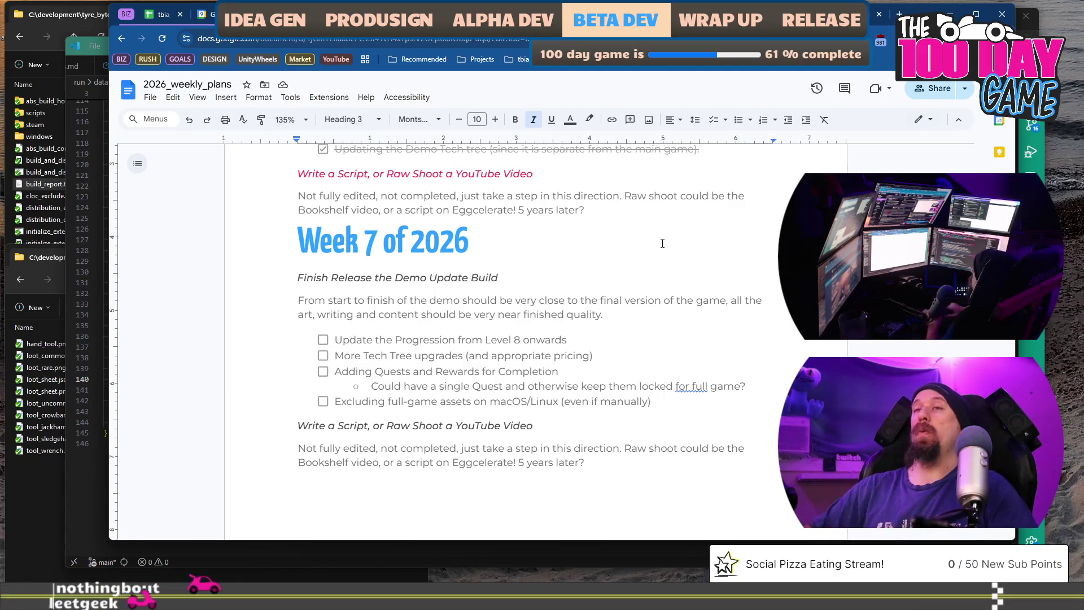
pyautogui.press('Up')
pyautogui.press('Up')
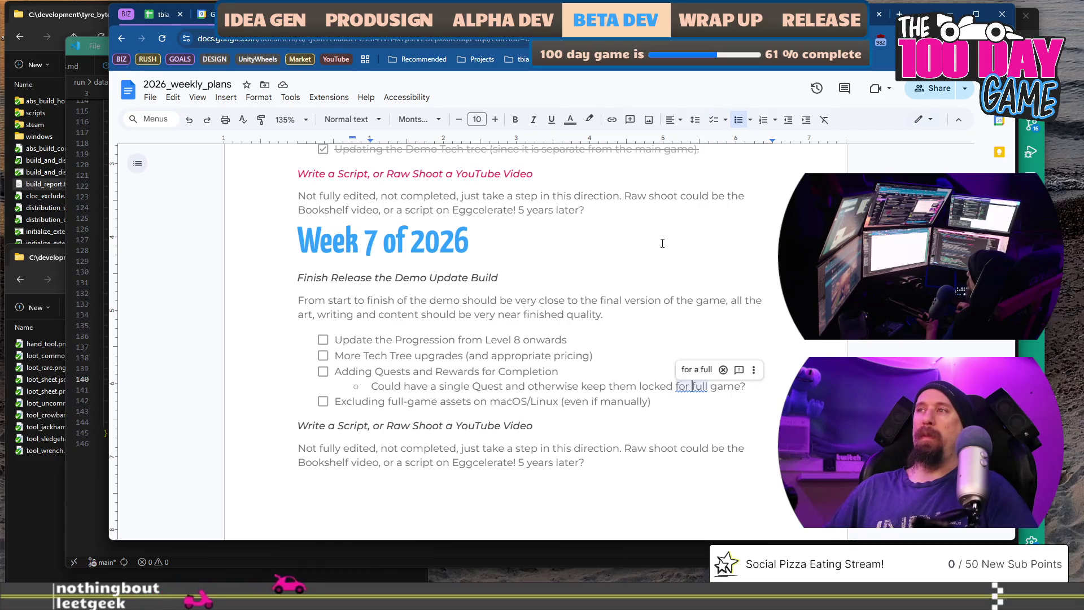
pyautogui.write('the')
pyautogui.press('Down')
pyautogui.press('Down')
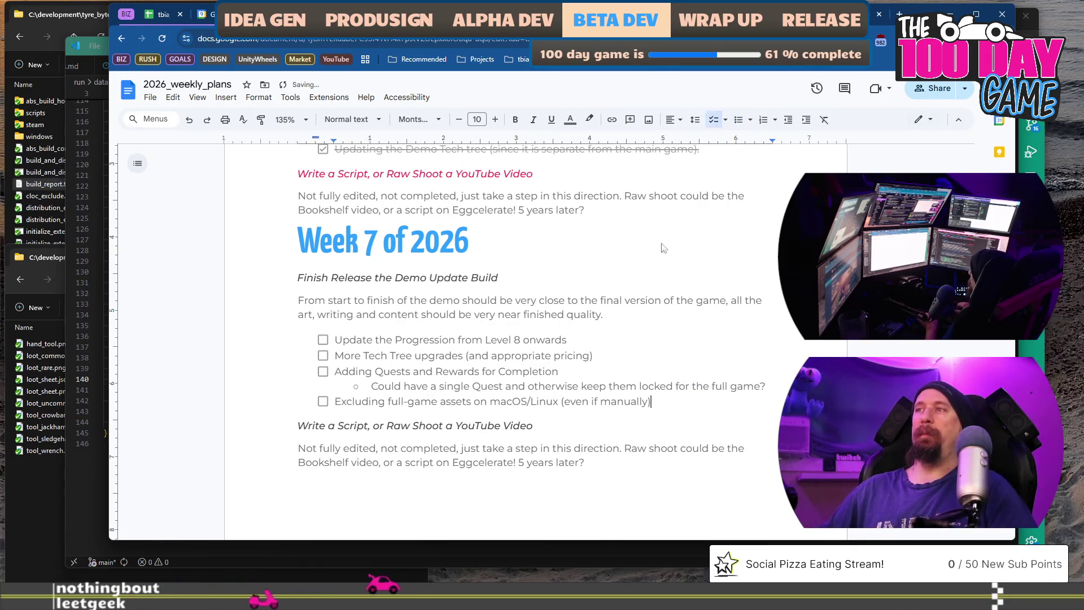
pyautogui.scroll(-2, 663, 244)
pyautogui.scroll(-1, 663, 243)
pyautogui.scroll(3, 618, 288)
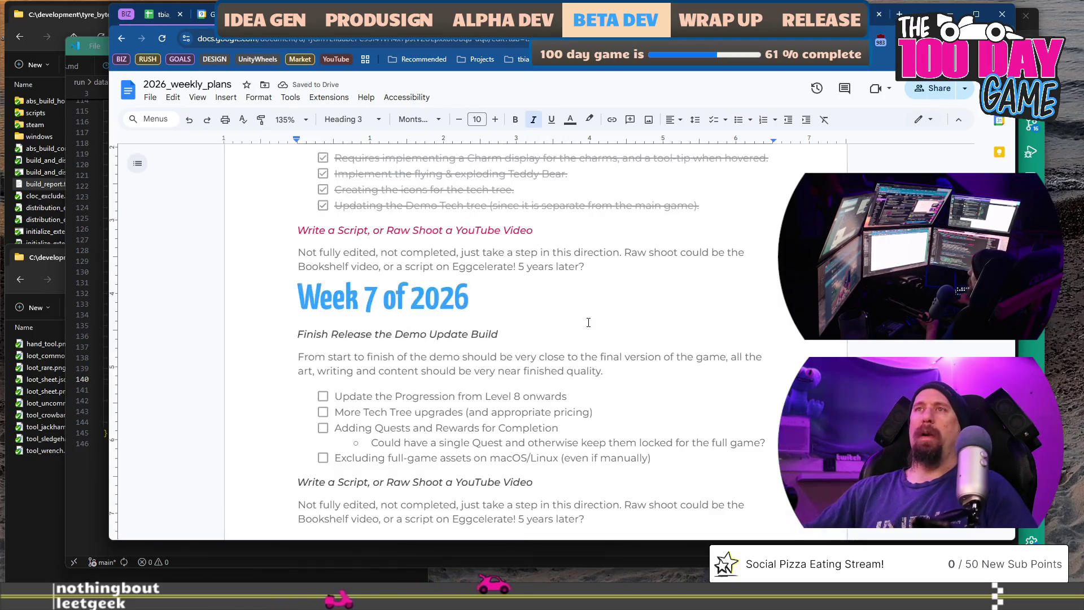
pyautogui.scroll(-1, 574, 338)
# Replace the 'Write a Script' heading with an Update Marketing Material heading and delete the old description paragraph
pyautogui.hotkey('shift', 'Home')
pyautogui.write('N')
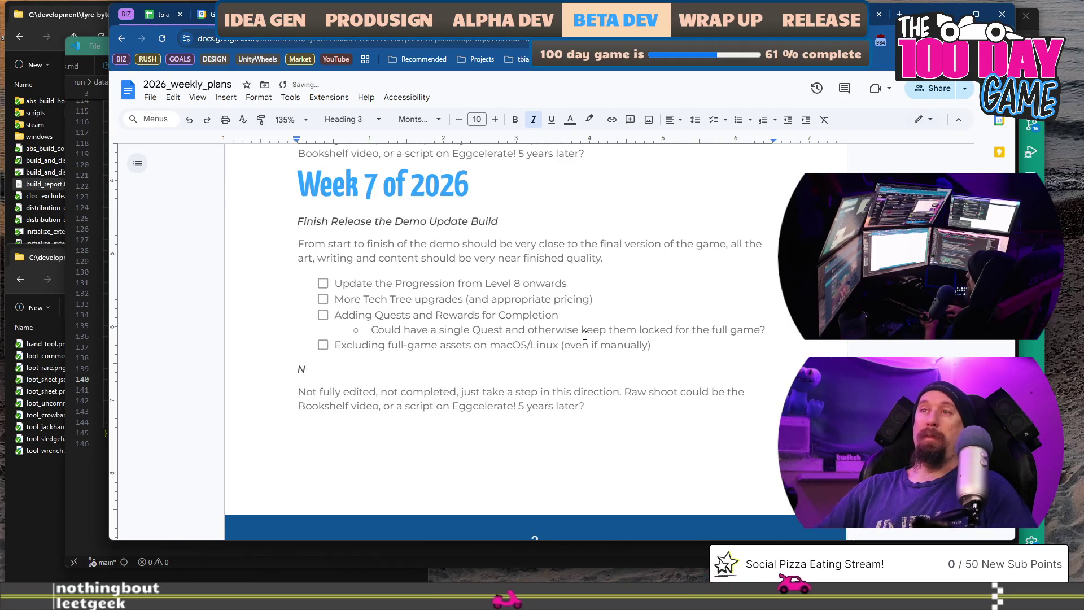
pyautogui.write('ew')
pyautogui.hotkey('shift', 'Home')
pyautogui.write('U')
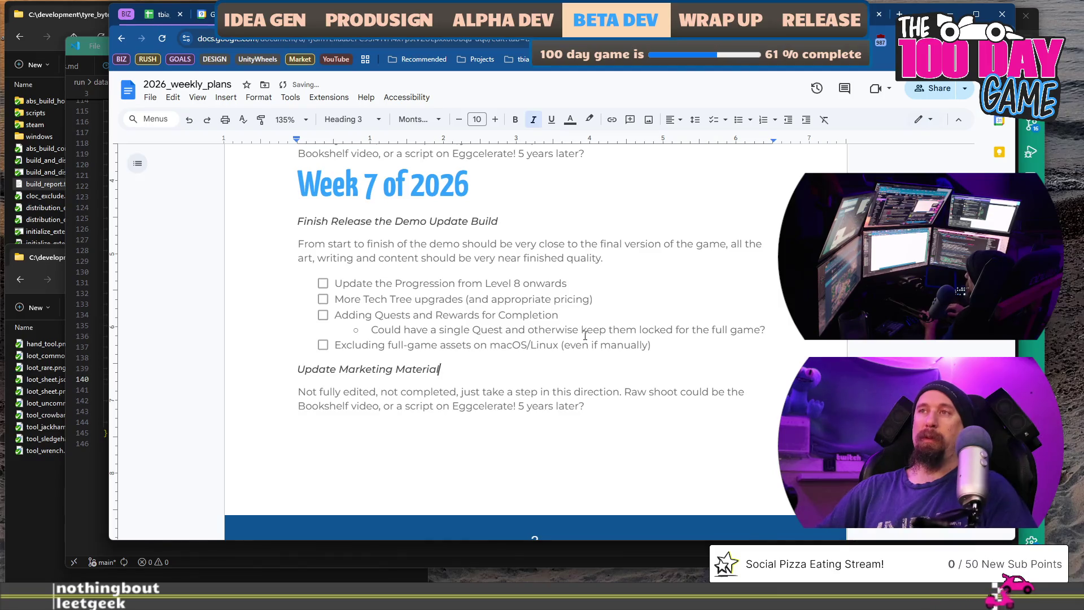
pyautogui.press('Down')
pyautogui.press('Down')
pyautogui.press('End')
pyautogui.hotkey('shift', 'Home')
pyautogui.hotkey('shift', 'Up')
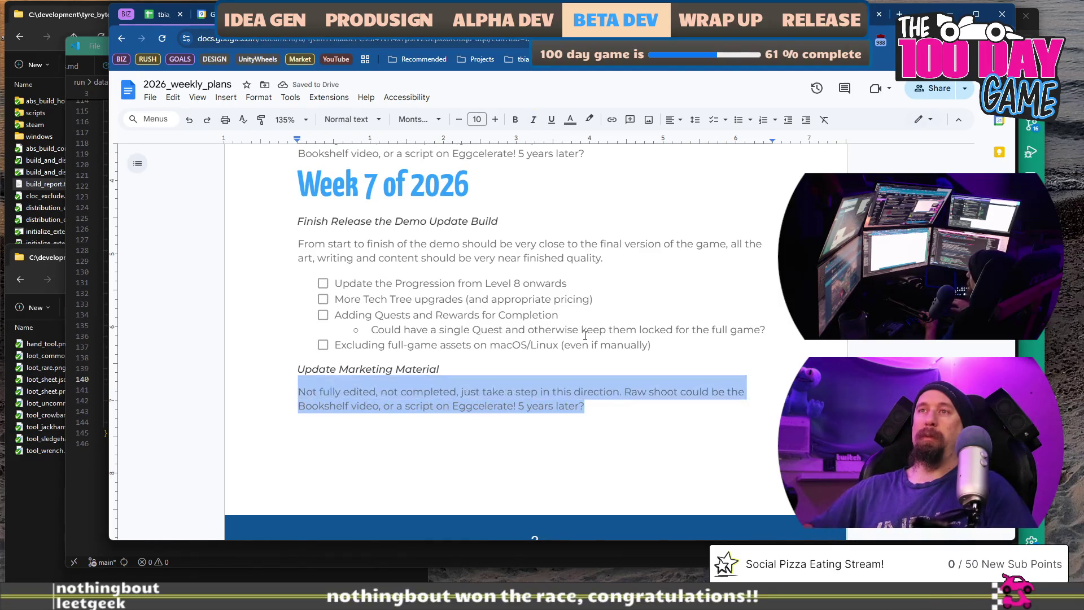
pyautogui.press('Delete')
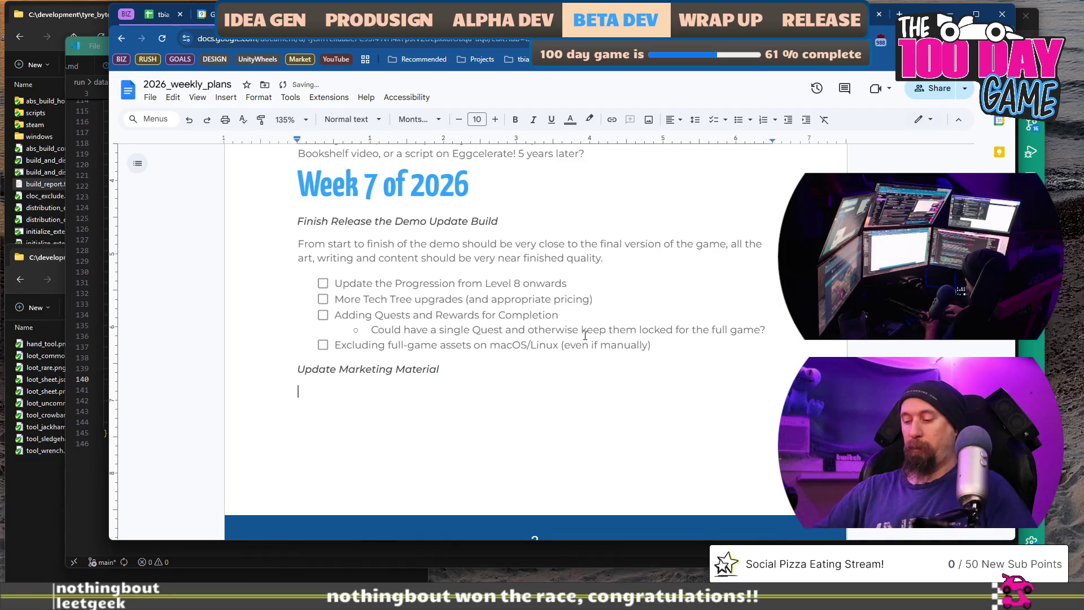
pyautogui.write('Update the Screenshots and Trailer and the')
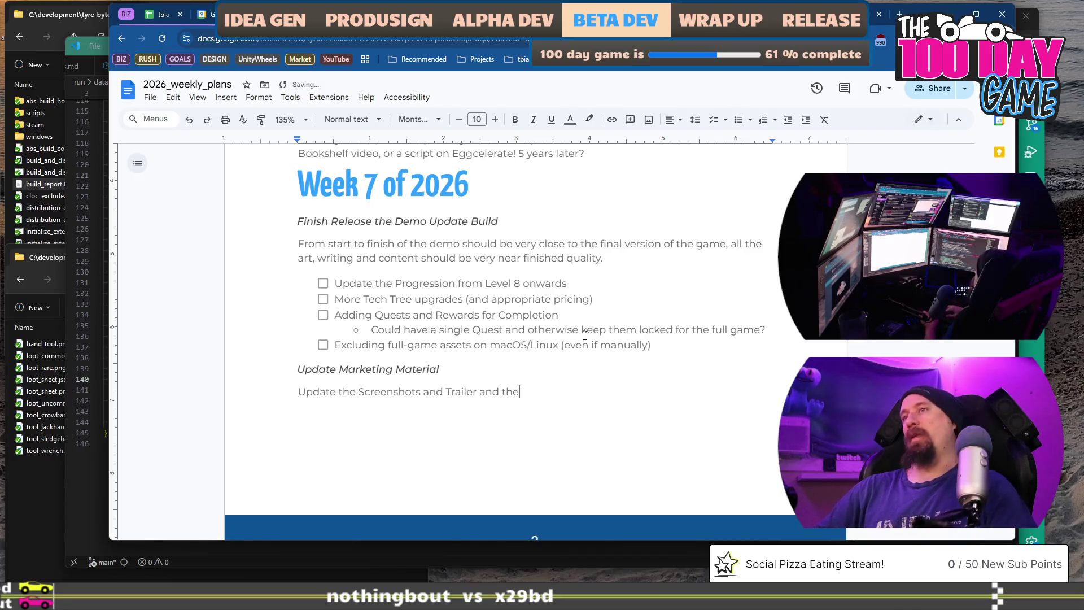
pyautogui.write(' Banners and the content')
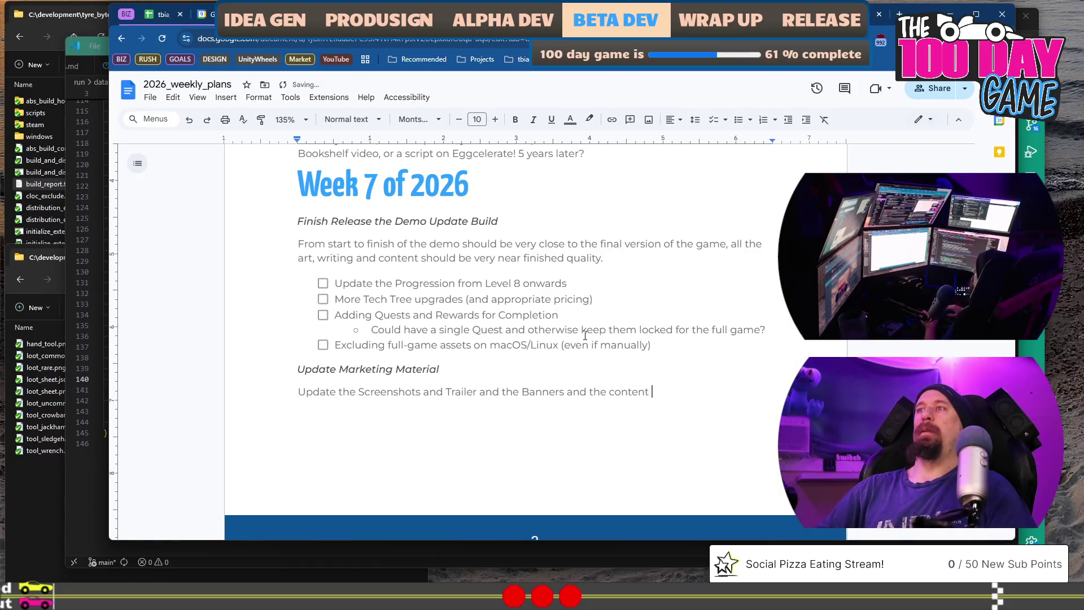
pyautogui.write('of the')
pyautogui.write('m')
pyautogui.write(' page and')
pyautogui.write(' more')
pyautogui.press('BackSpace')
pyautogui.press('BackSpace')
pyautogui.press('BackSpace')
pyautogui.press('BackSpace')
pyautogui.press('BackSpace')
pyautogui.press('BackSpace')
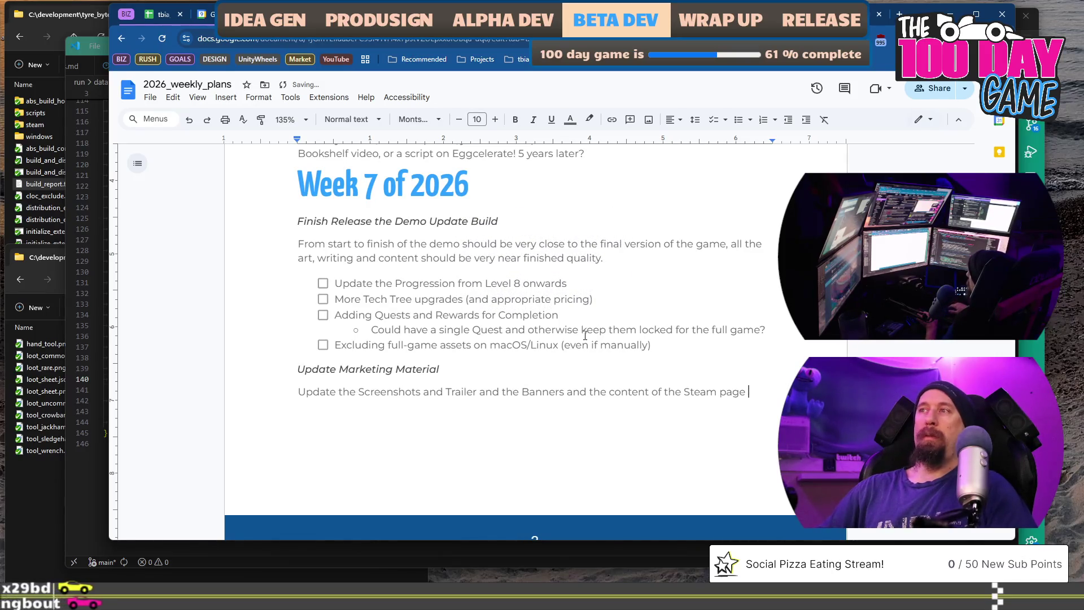
pyautogui.press('BackSpace')
pyautogui.write('.')
# Paste a second heading, rename the first to 'Update Store Page Material' and the new one to 'Create Influencer Marketing Material'
pyautogui.press('Return')
pyautogui.write('Update Marketing Material')
pyautogui.hotkey('shift', 'Home')
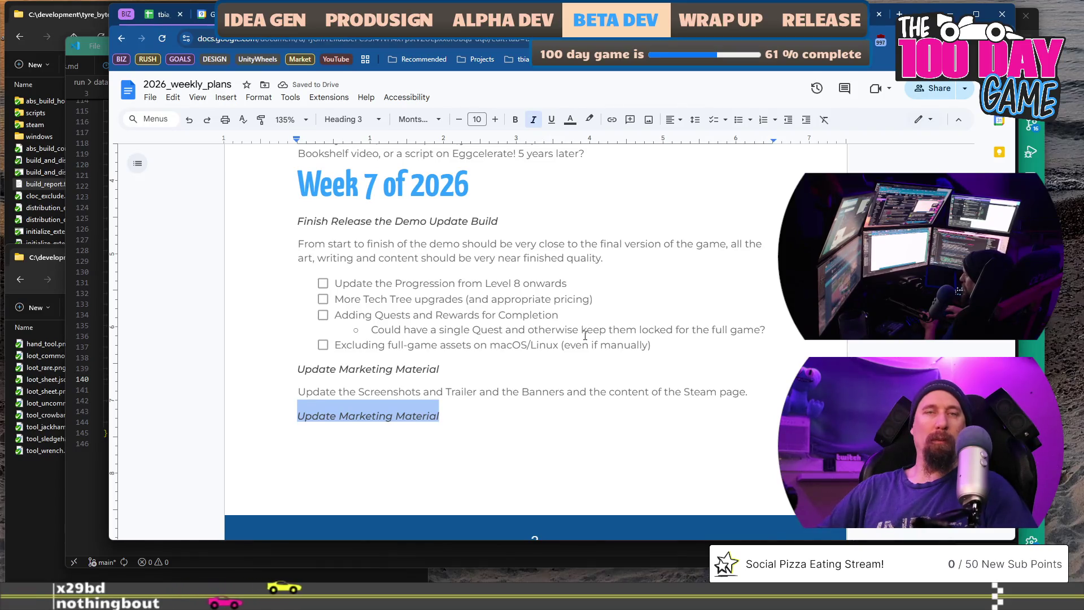
pyautogui.write('Create In')
pyautogui.press('Up')
pyautogui.press('Up')
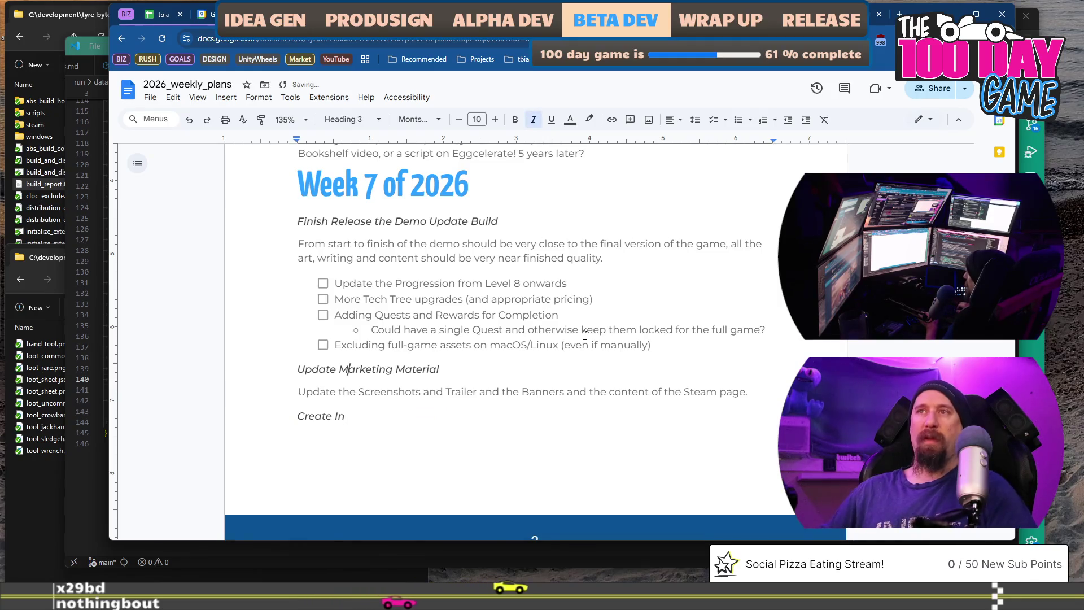
pyautogui.write('Store Page')
pyautogui.hotkey('ctrl', 'shift', 'Right')
pyautogui.press('Delete')
pyautogui.press('Down')
pyautogui.press('Down')
pyautogui.write('fluence')
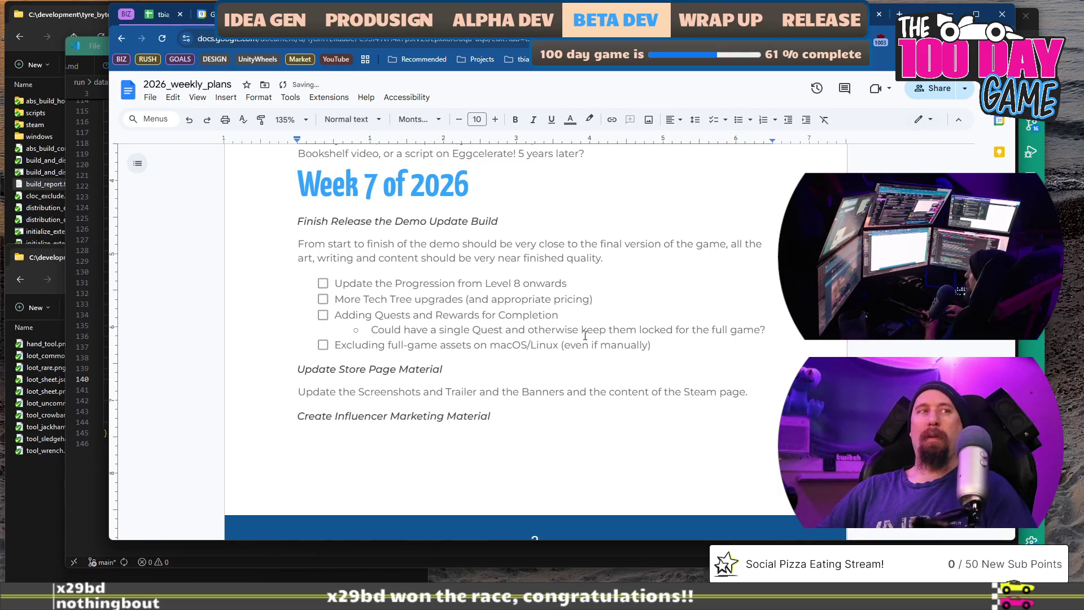
pyautogui.press('Return')
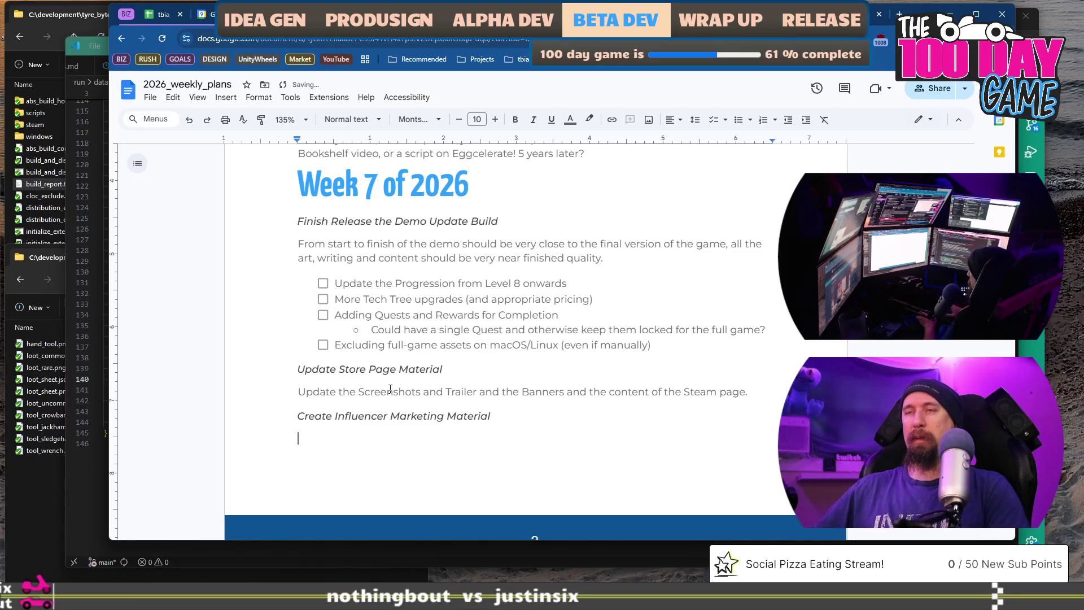
pyautogui.write('We')
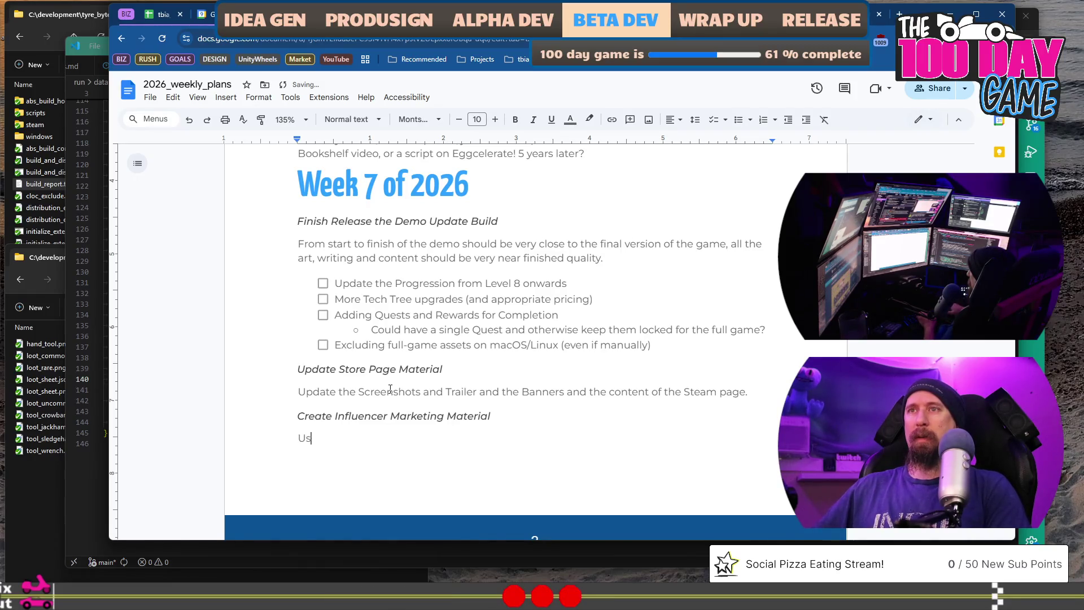
# Write the KeyMailer note about pushing the demo to influencers, accepting the 'set up' spelling fix
pyautogui.press('BackSpace')
pyautogui.press('BackSpace')
pyautogui.press('BackSpace')
pyautogui.write('KeyMailer')
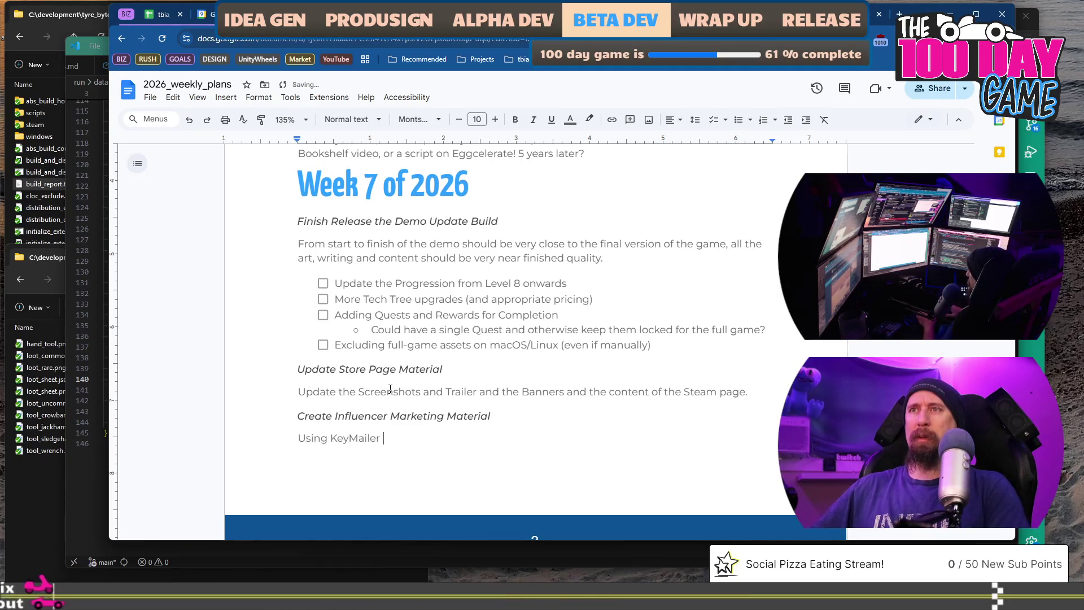
pyautogui.write('to push demo to influencers and')
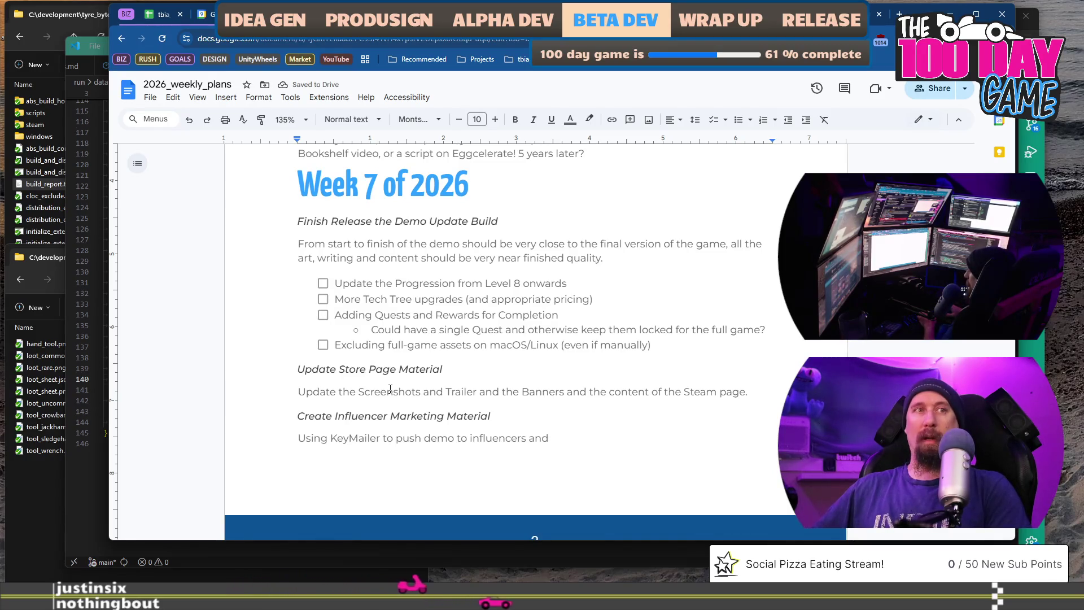
pyautogui.write(' gotta set')
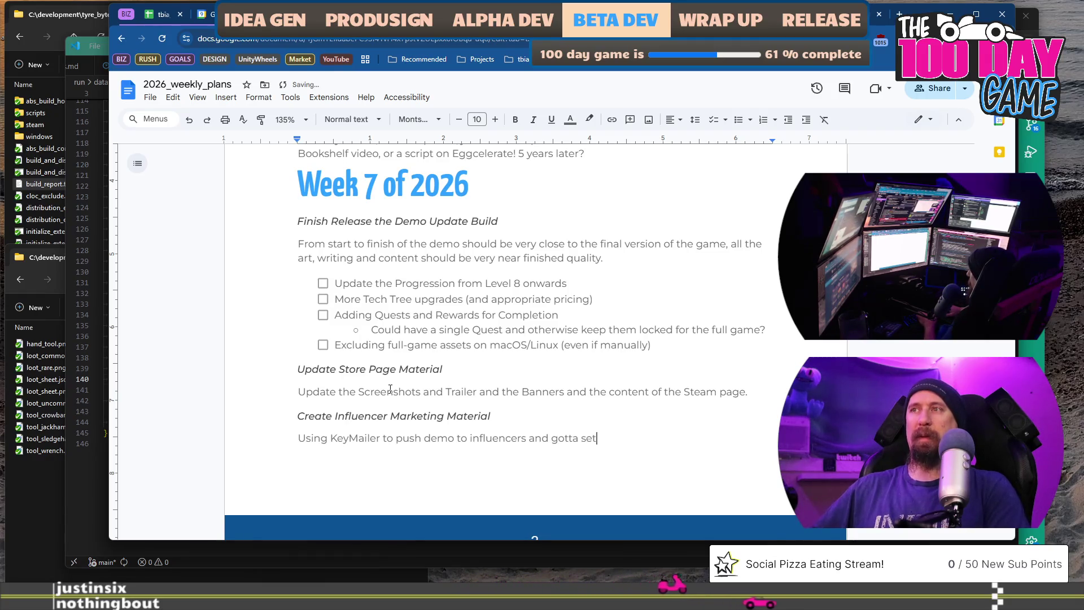
pyautogui.write('up all the messaging and stu')
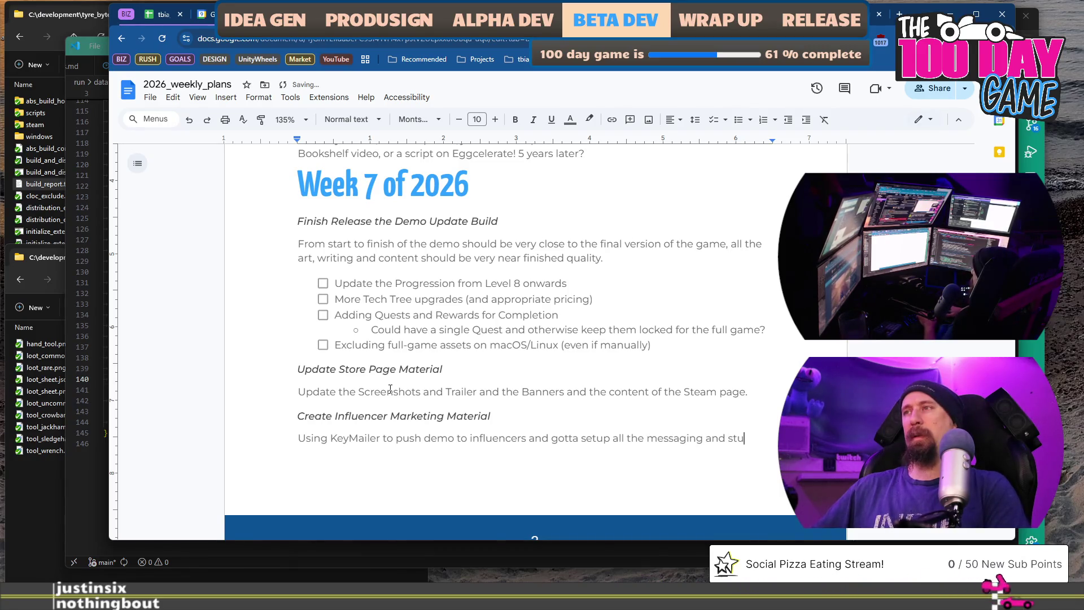
pyautogui.write('ffs.')
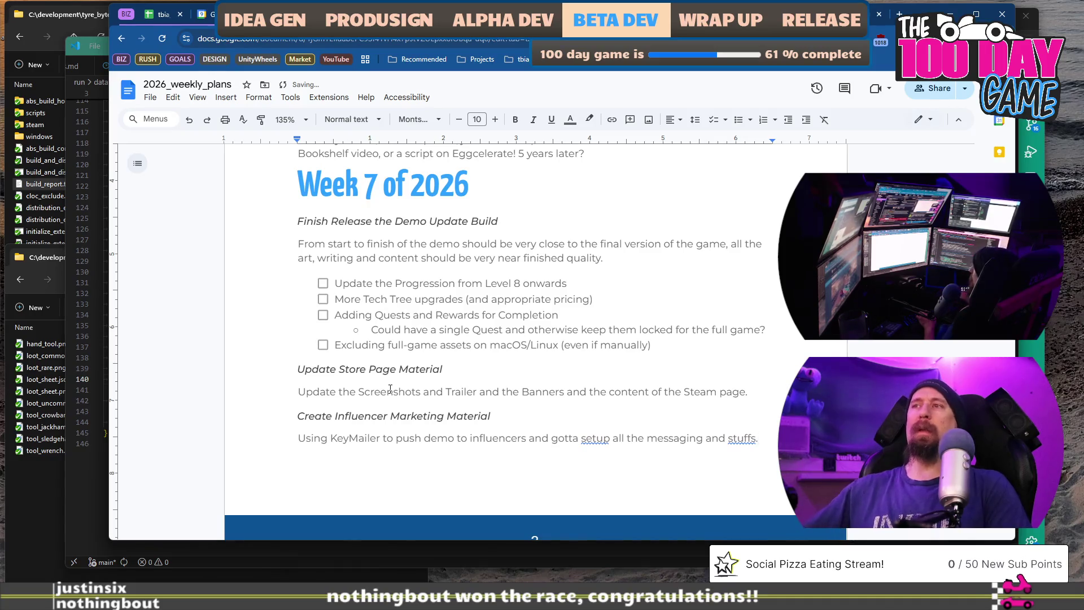
pyautogui.click(610, 424)
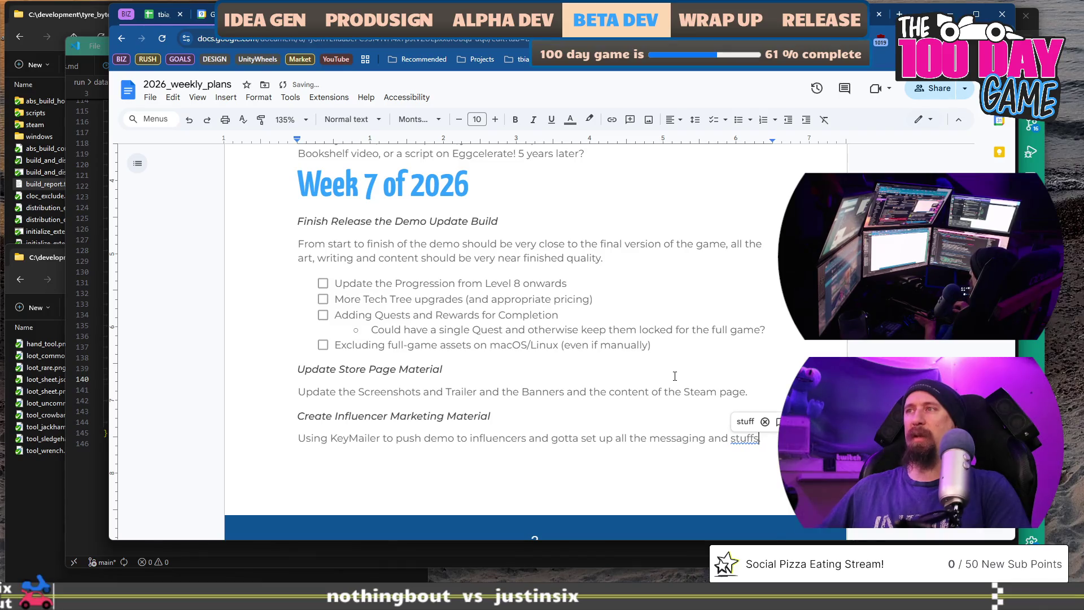
pyautogui.scroll(-2, 674, 376)
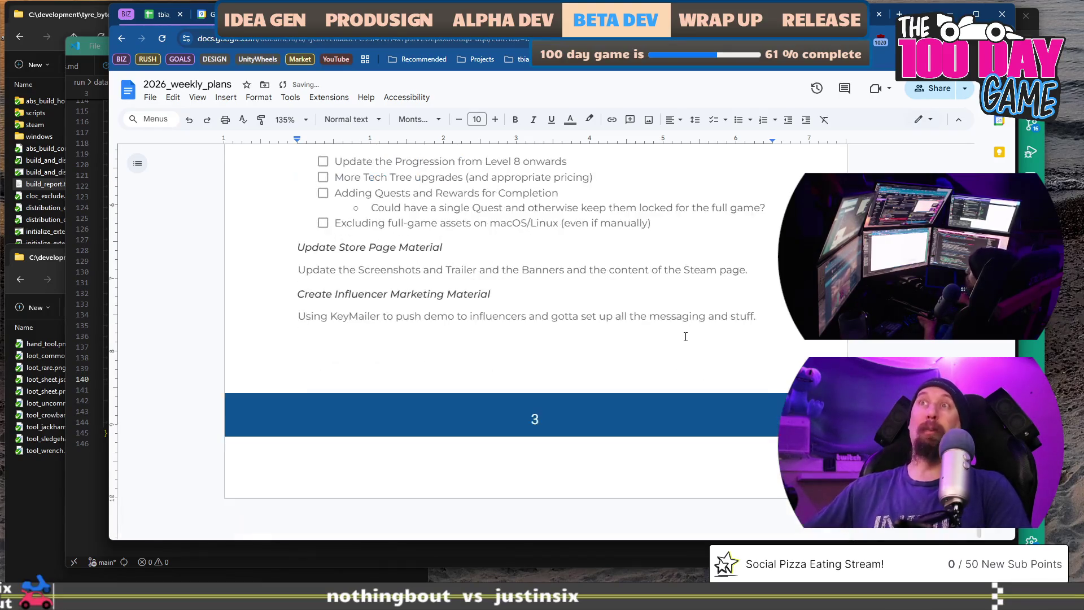
pyautogui.scroll(5, 685, 335)
pyautogui.scroll(1, 686, 335)
pyautogui.scroll(-1, 686, 336)
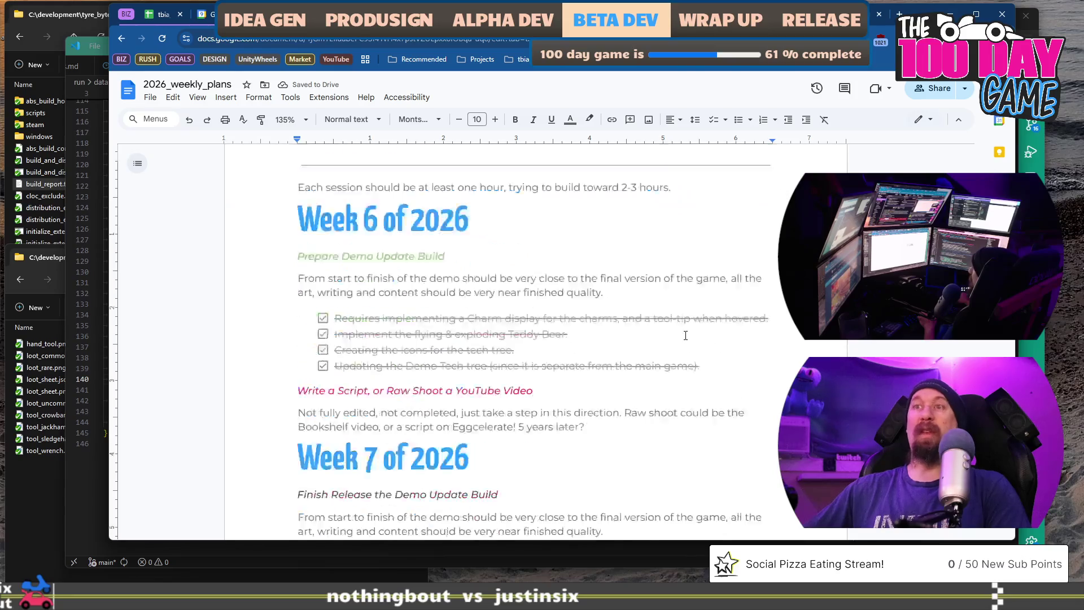
pyautogui.scroll(-4, 685, 336)
pyautogui.scroll(2, 686, 335)
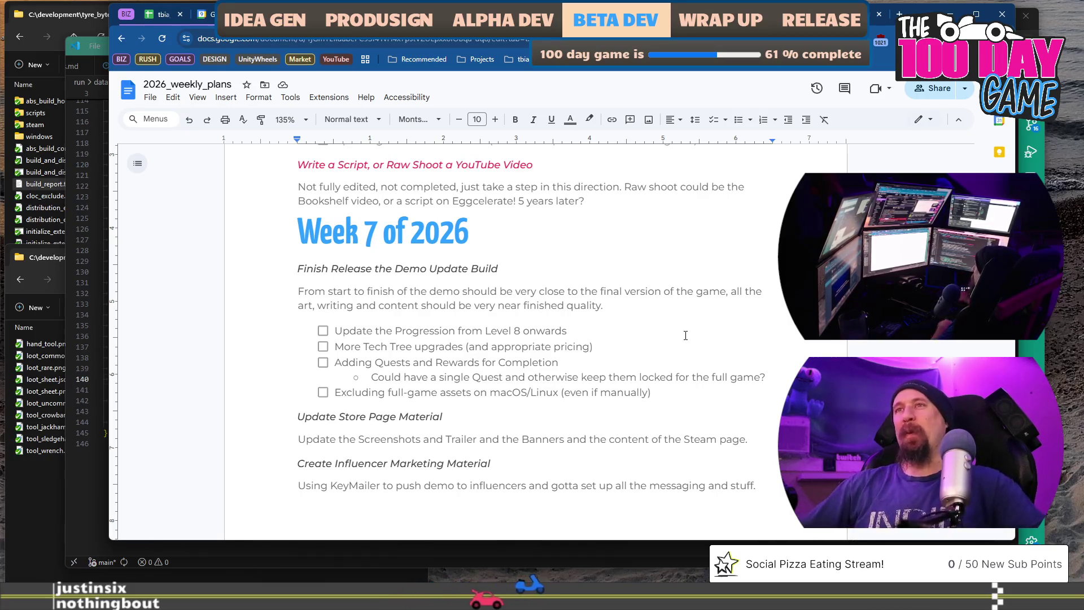
pyautogui.click(697, 270)
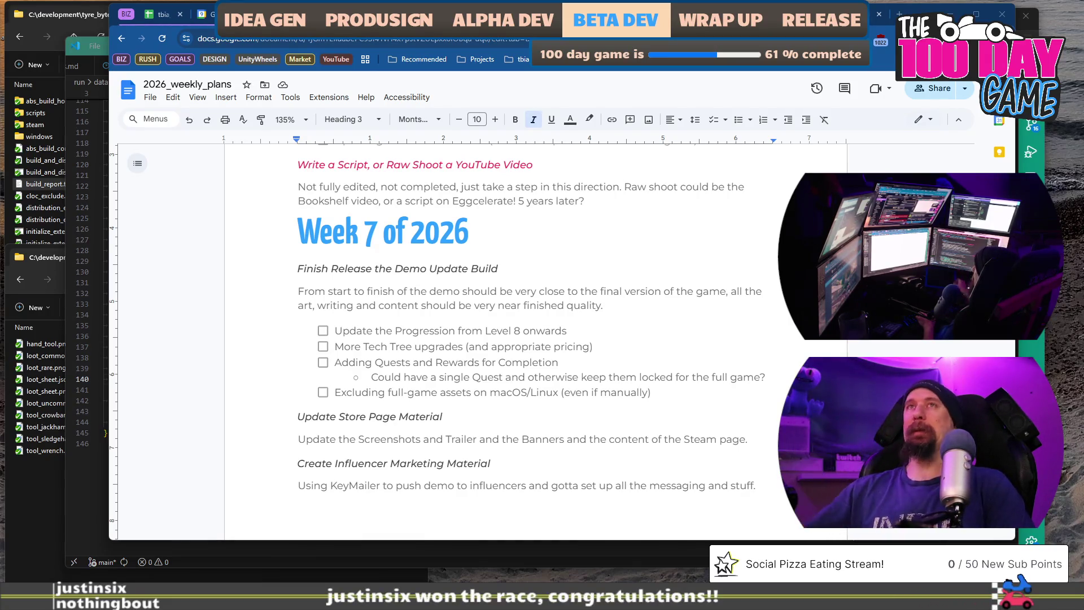
# Switch from the weekly plan to the 2026 year view in Google Calendar
pyautogui.click(207, 15)
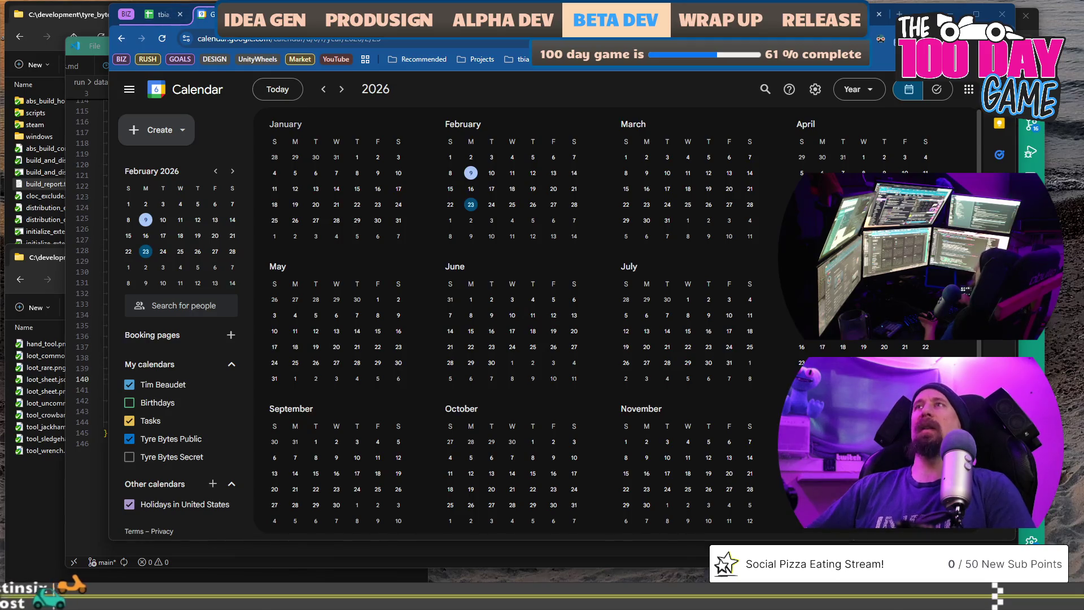
# Return to the 2026_weekly_plans document and place the cursor before the Finish Release heading
pyautogui.hotkey('ctrl', 'Tab')
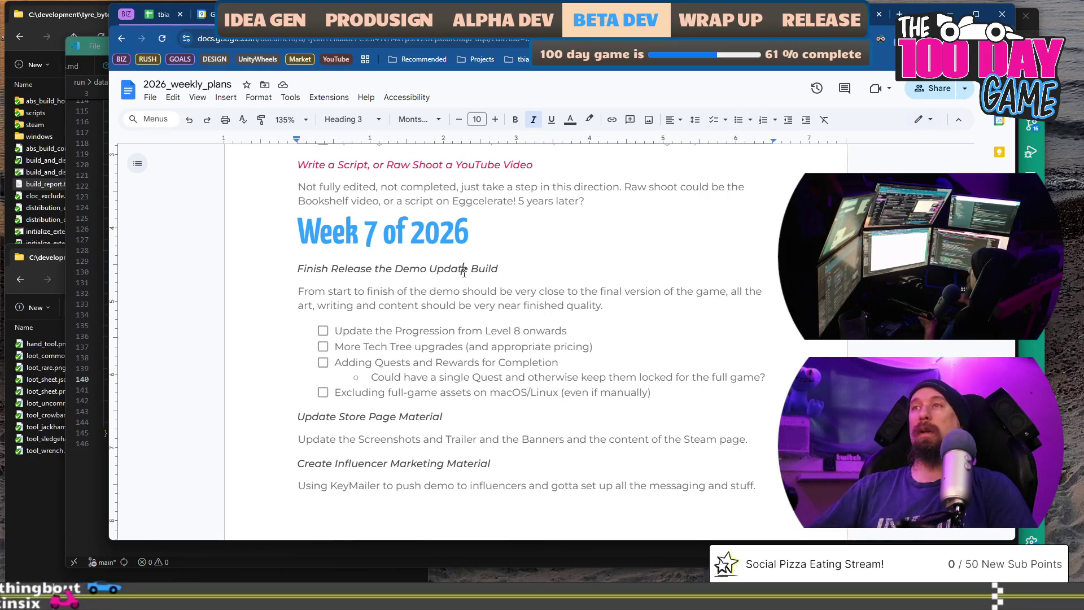
pyautogui.click(303, 268)
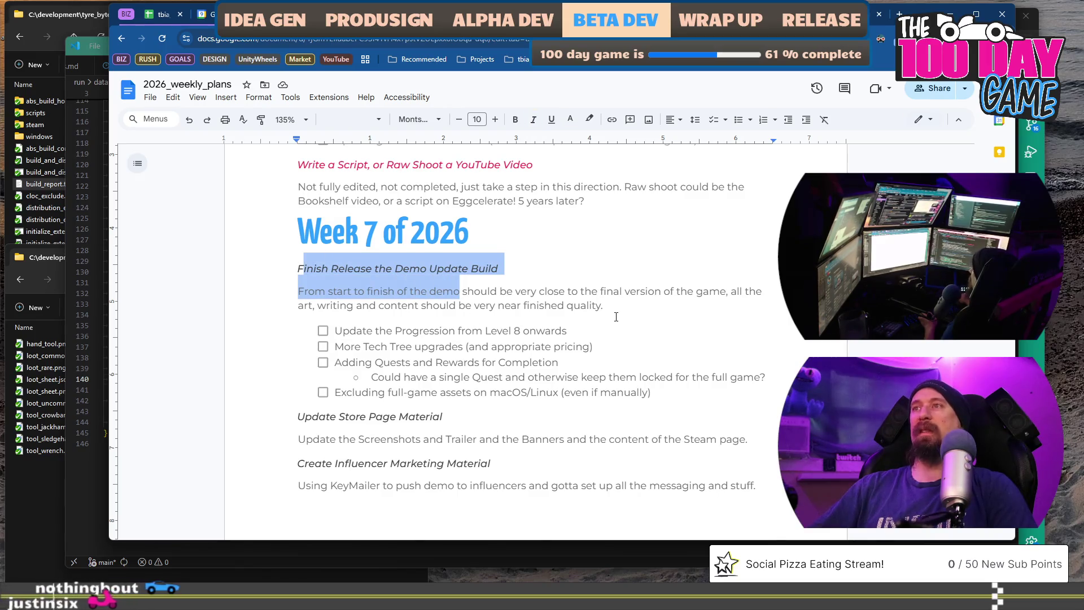
pyautogui.moveTo(649, 396); pyautogui.dragTo(241, 295)
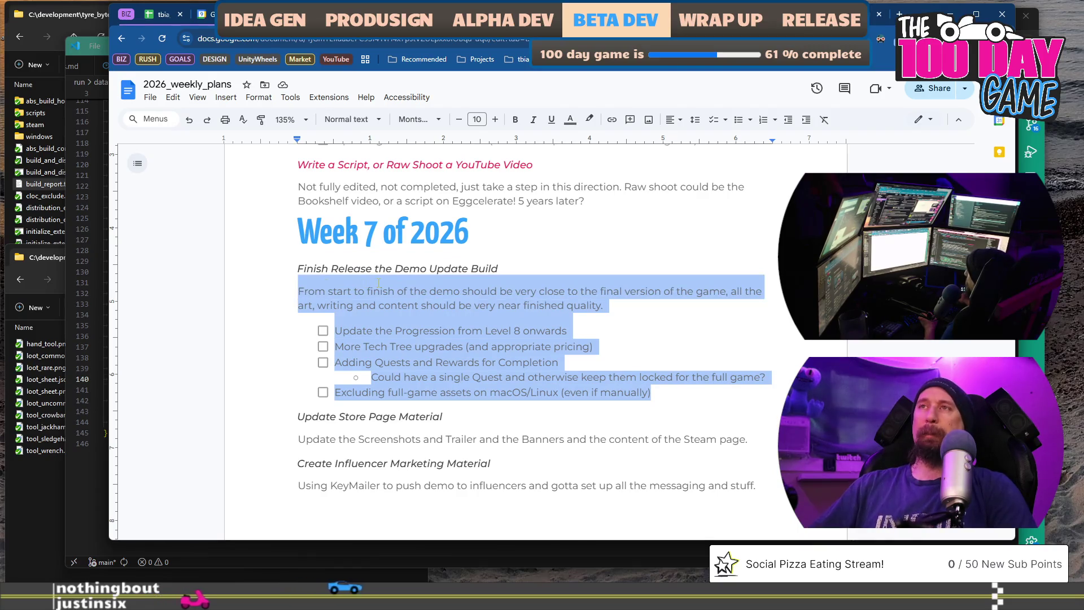
pyautogui.click(548, 258)
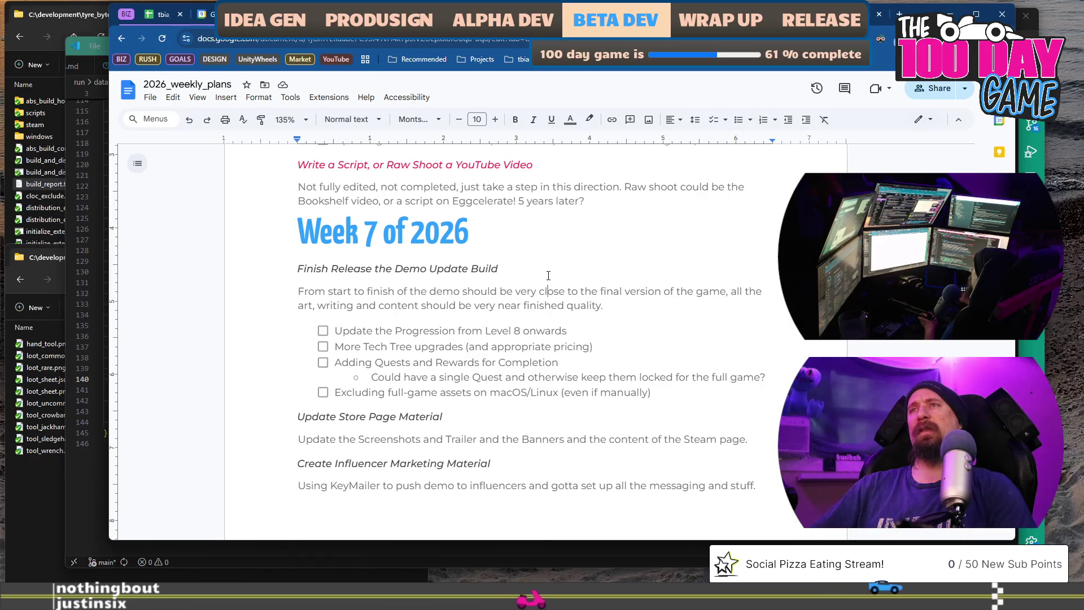
pyautogui.moveTo(286, 268); pyautogui.dragTo(666, 388)
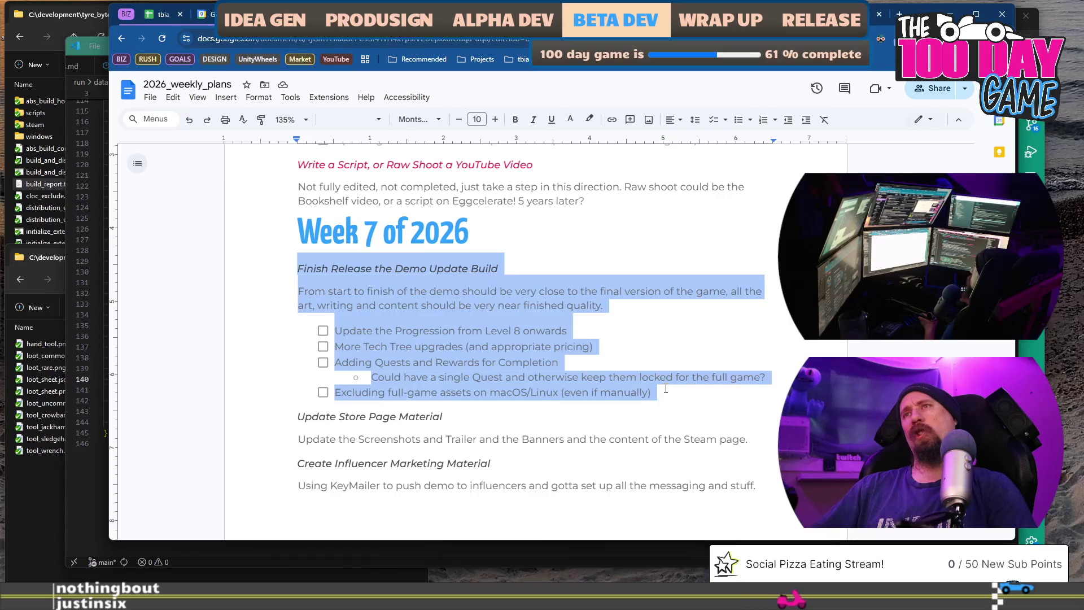
pyautogui.click(667, 359)
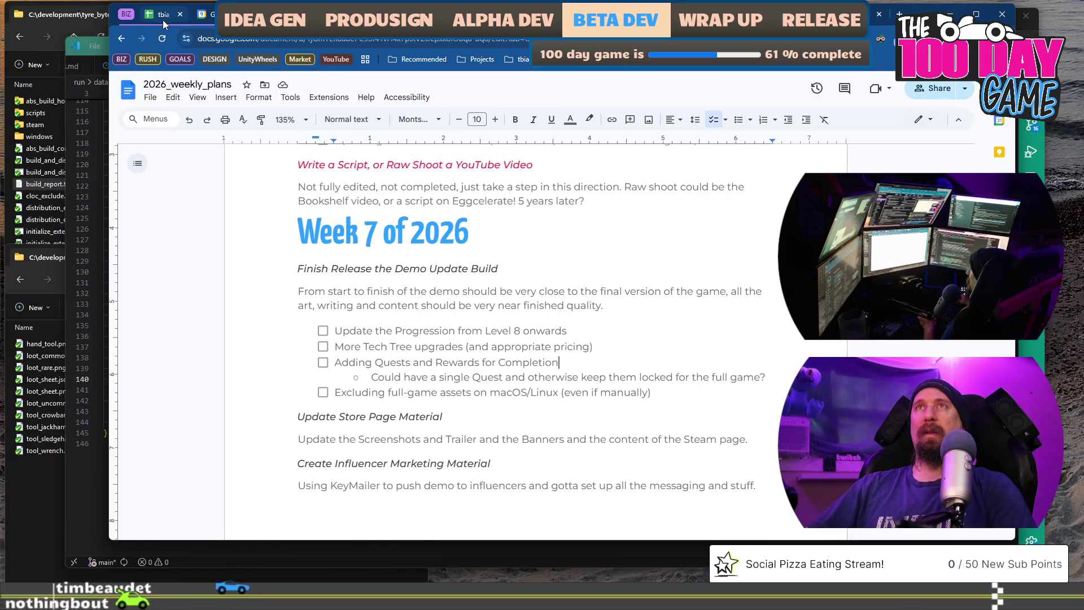
pyautogui.moveTo(335, 331); pyautogui.dragTo(557, 392)
# In tbia_tracker_2026, set row 104's hours to 0.75 and check the B103:B105 total
pyautogui.click(557, 393)
pyautogui.click(165, 16)
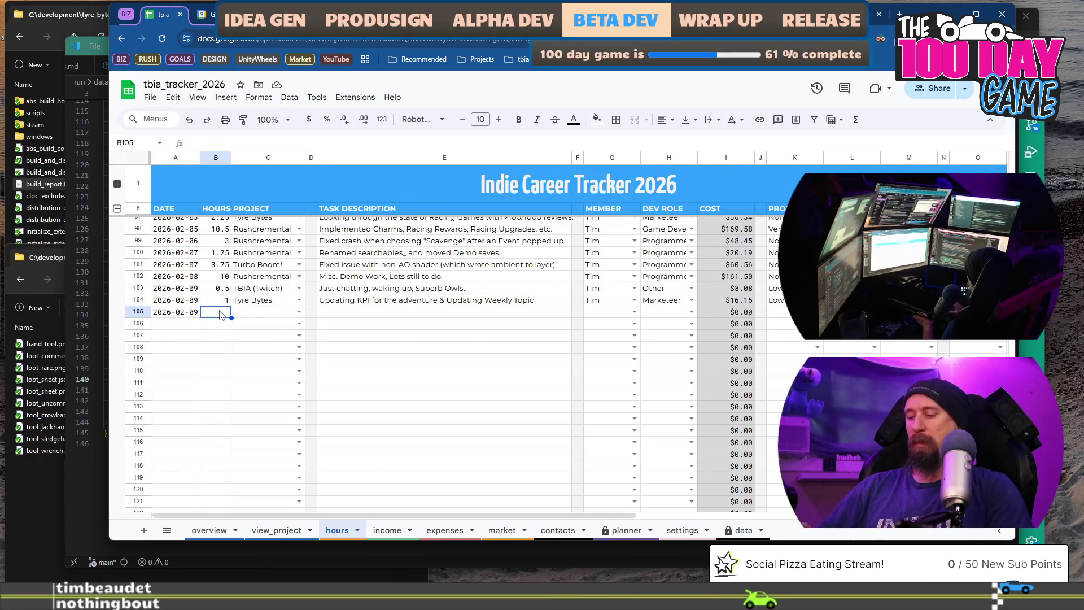
pyautogui.press('Up')
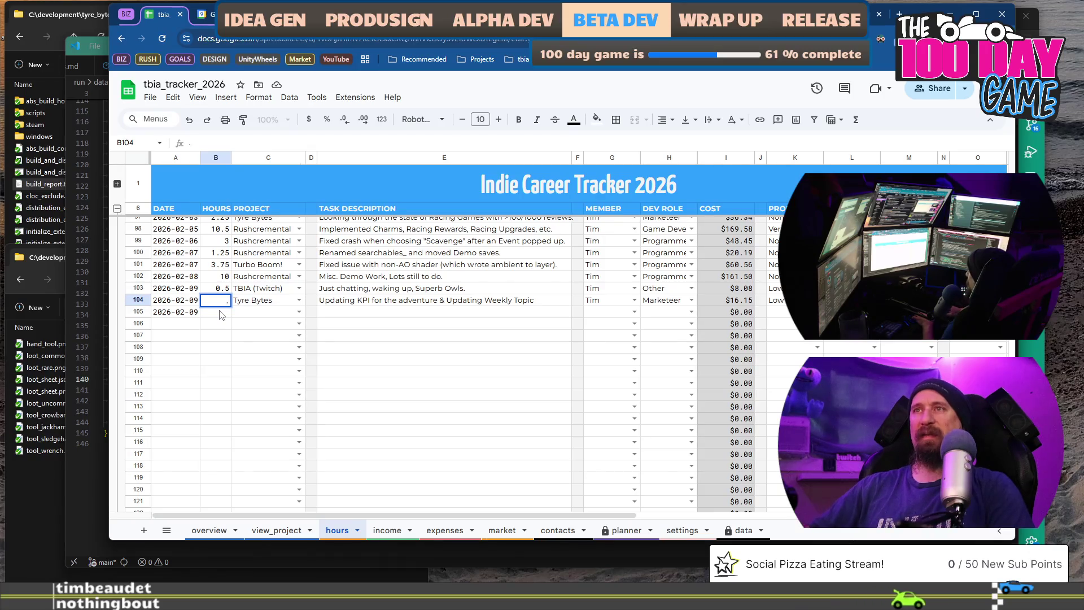
pyautogui.write('0.25')
pyautogui.press('Return')
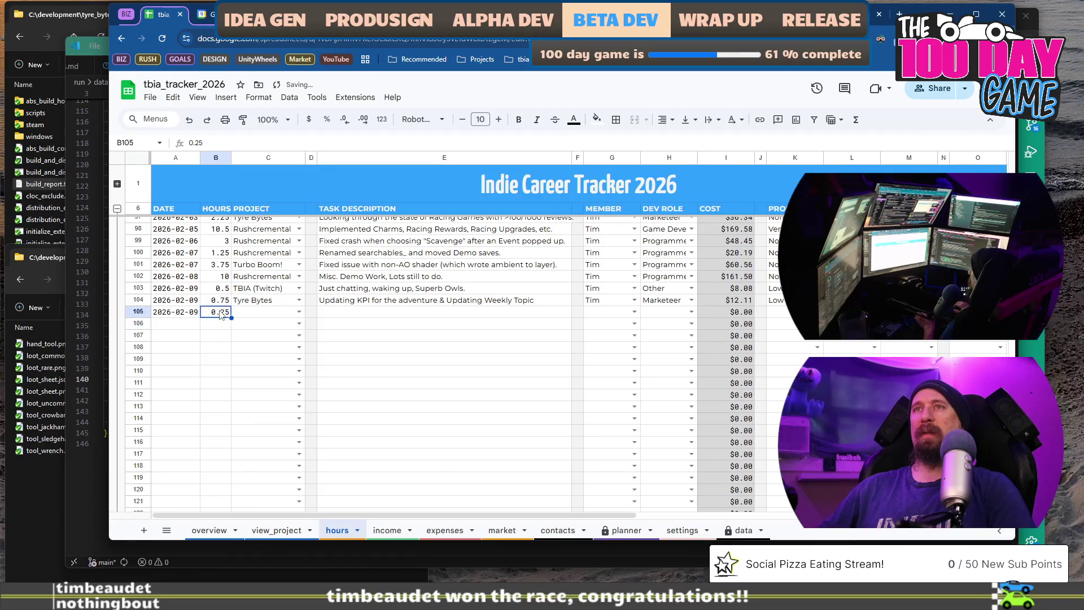
pyautogui.hotkey('shift', 'Up')
pyautogui.hotkey('shift', 'Up')
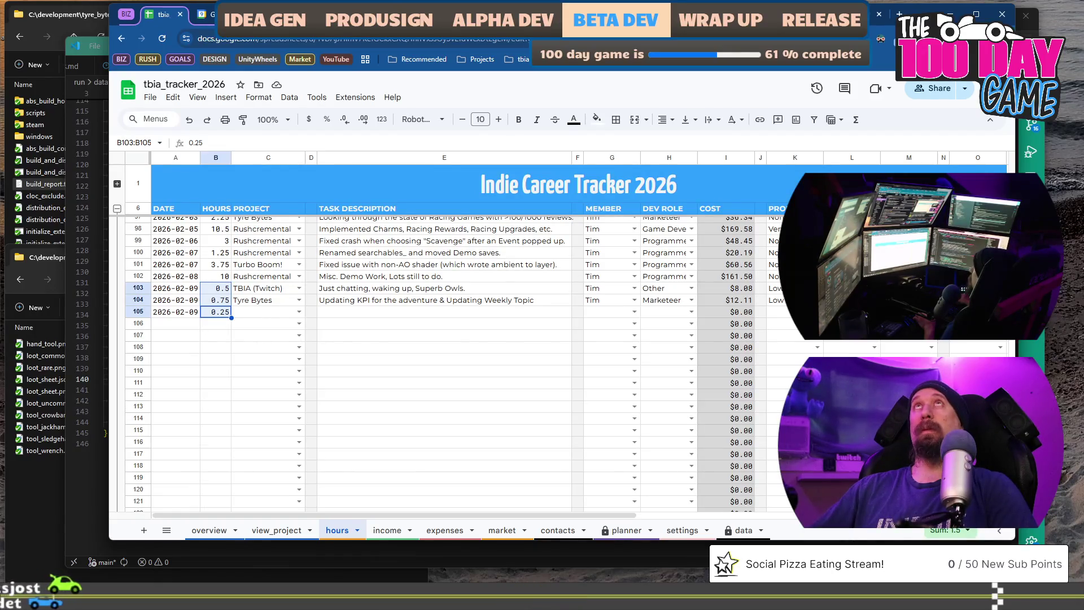
# Fill row 105 as a 0.25 h Tyre Bytes 'Updating the Weekly Plan' entry with Biz Mgmt role and default priority
pyautogui.click(280, 310)
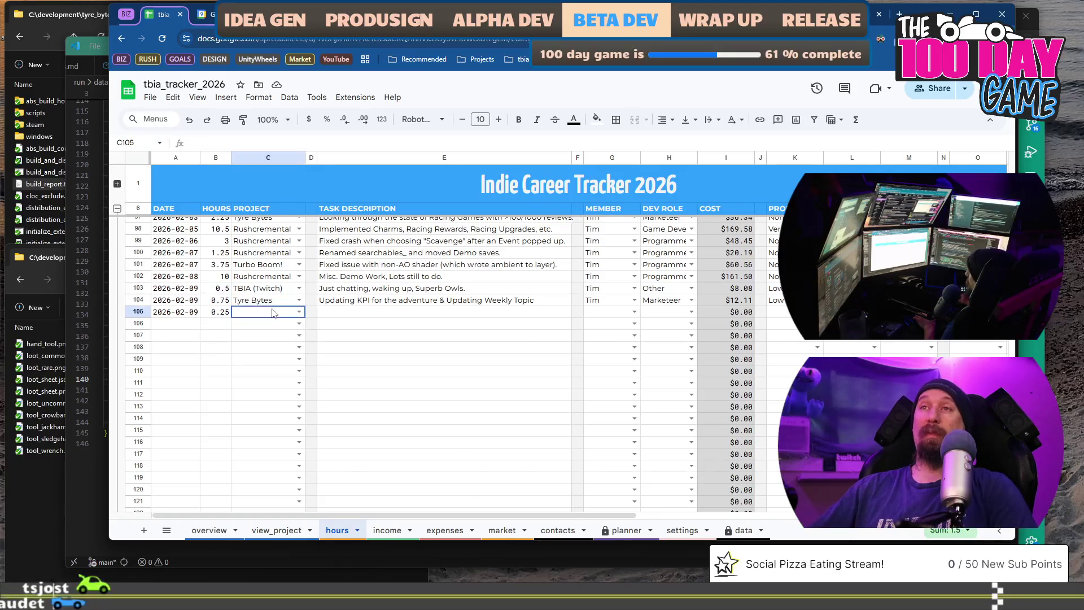
pyautogui.press('Return')
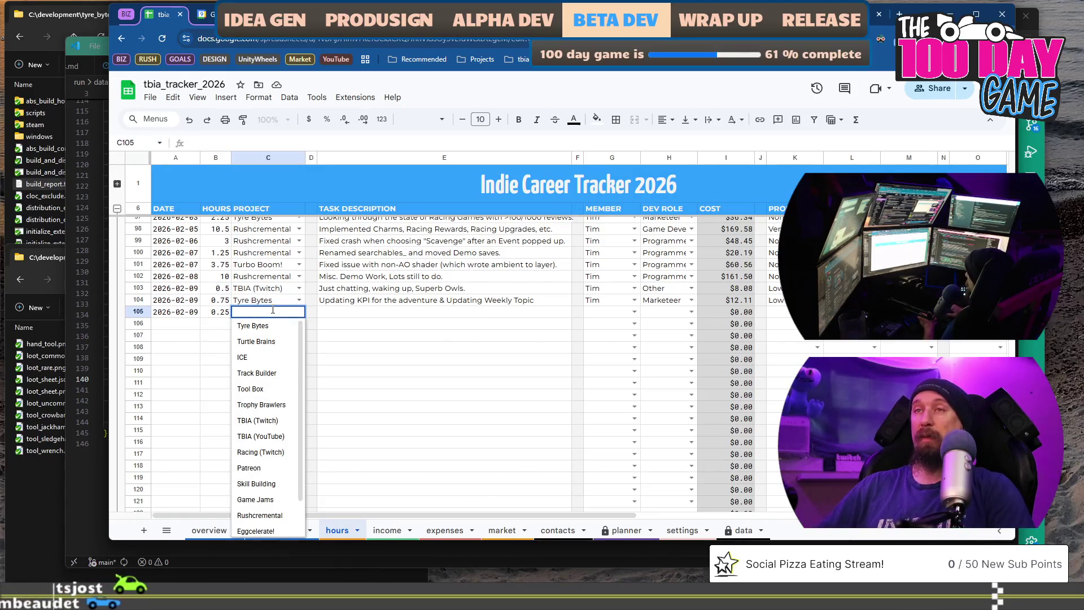
pyautogui.press('Tab')
pyautogui.press('Tab')
pyautogui.write('Updating the')
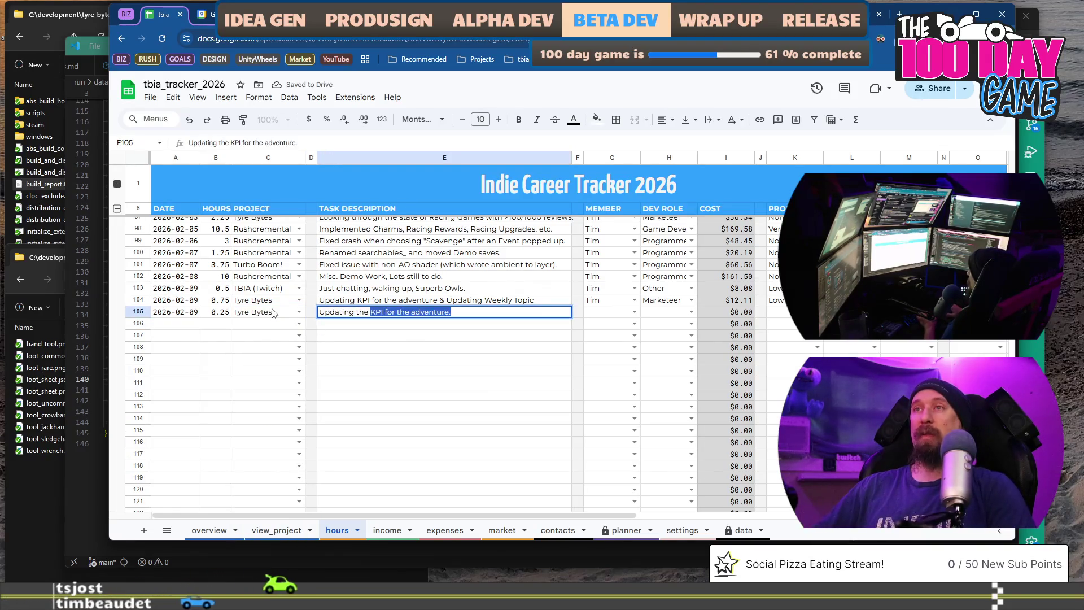
pyautogui.write(' Weekly Plan')
pyautogui.press('Tab')
pyautogui.press('Tab')
pyautogui.write('Tim')
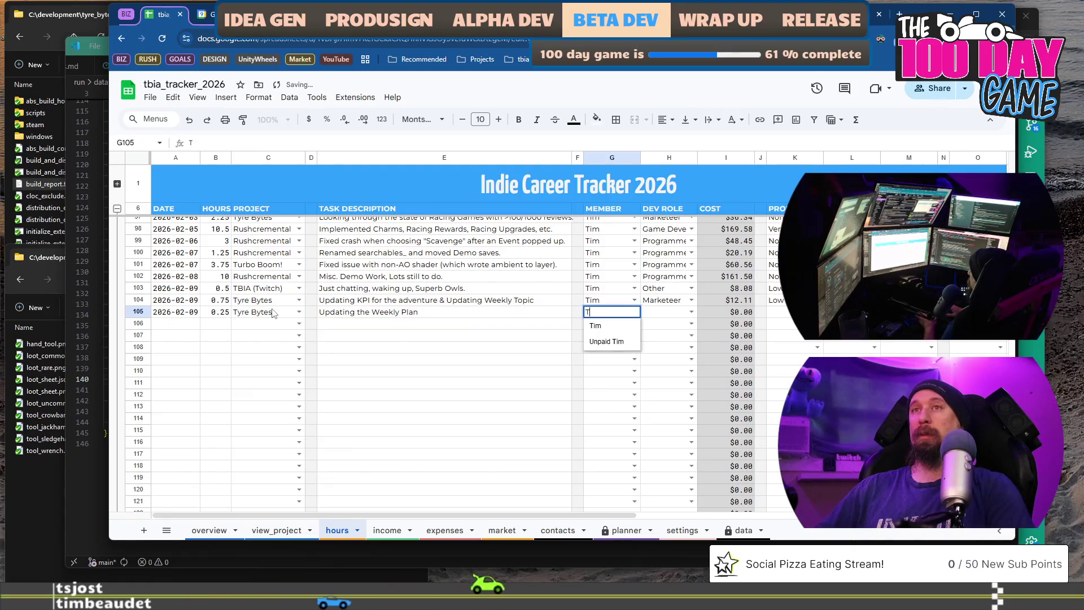
pyautogui.press('Tab')
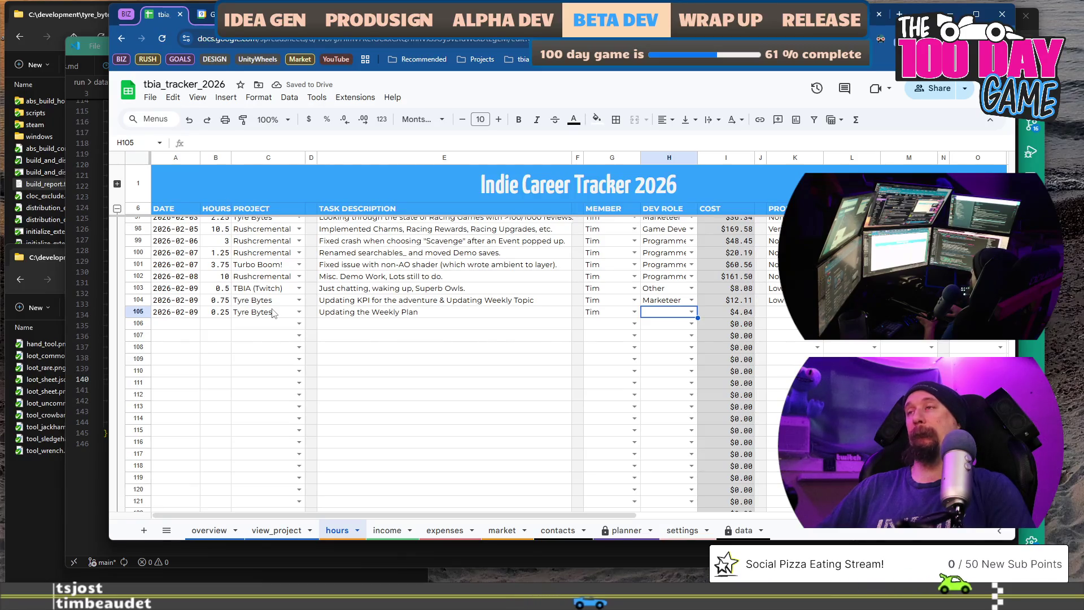
pyautogui.write('B')
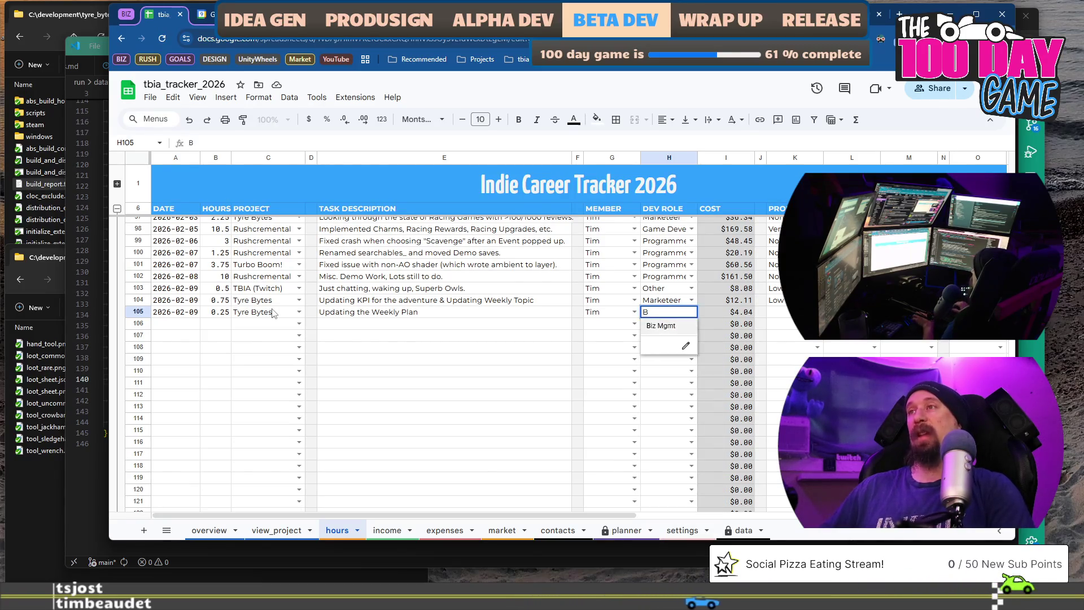
pyautogui.press('Tab')
pyautogui.press('Tab')
pyautogui.press('Tab')
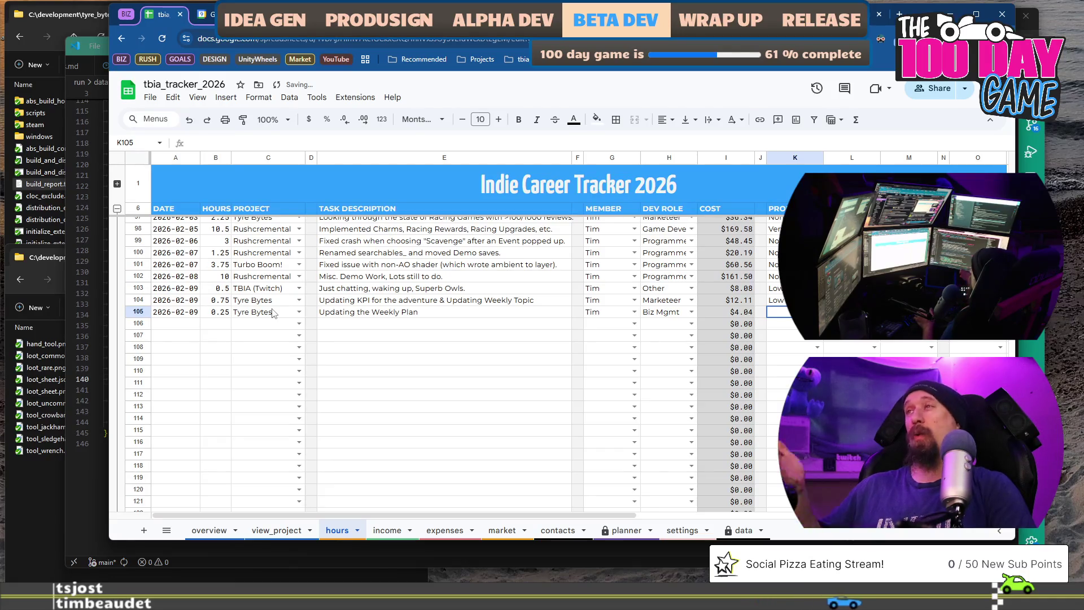
pyautogui.write('N')
pyautogui.press('Tab')
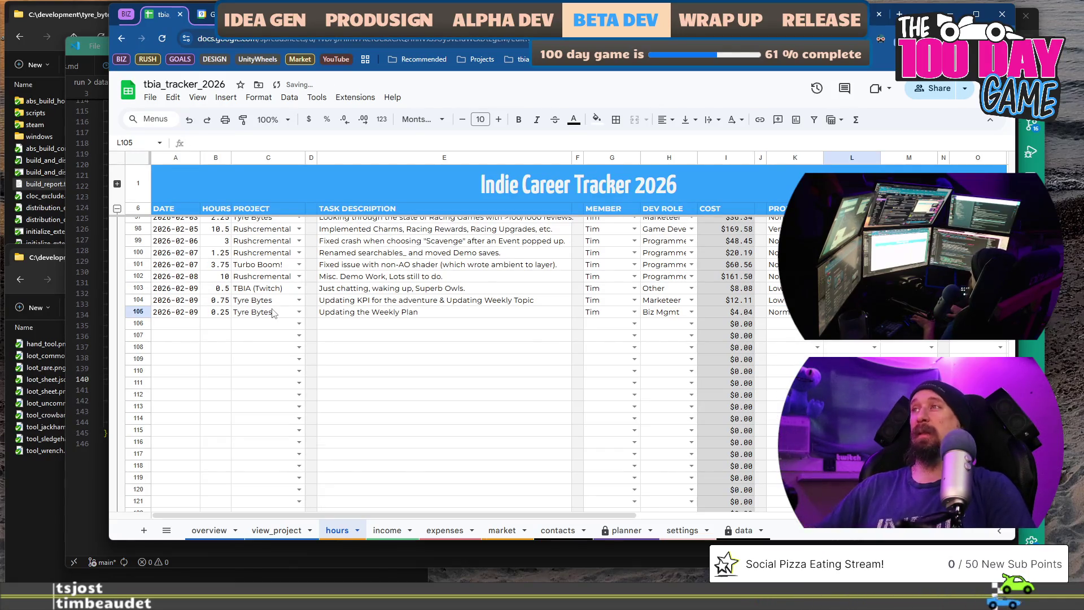
pyautogui.write('h')
pyautogui.press('Tab')
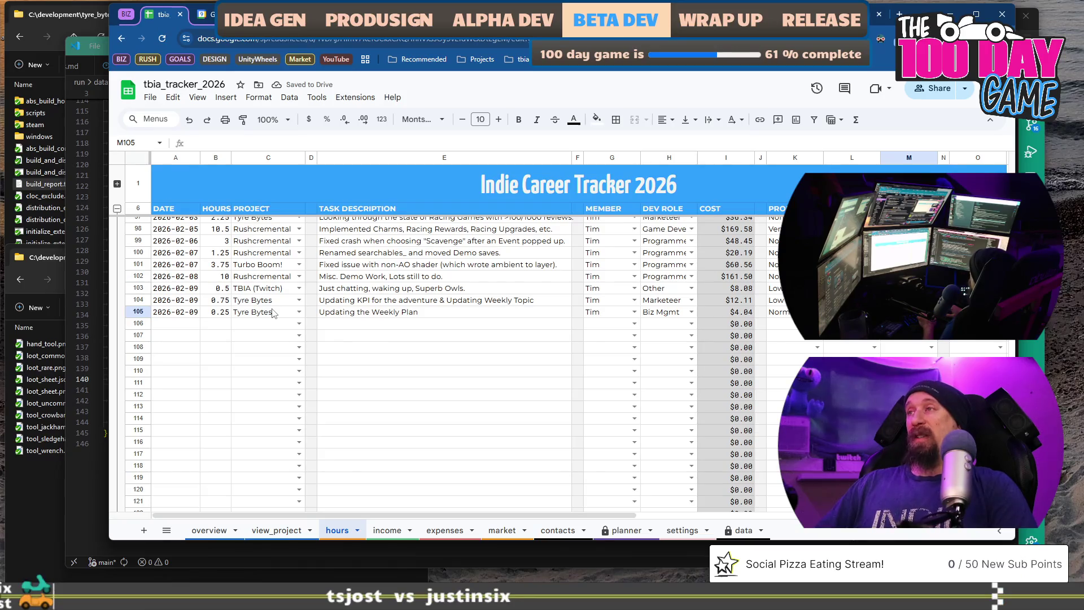
pyautogui.write('n')
pyautogui.press('Return')
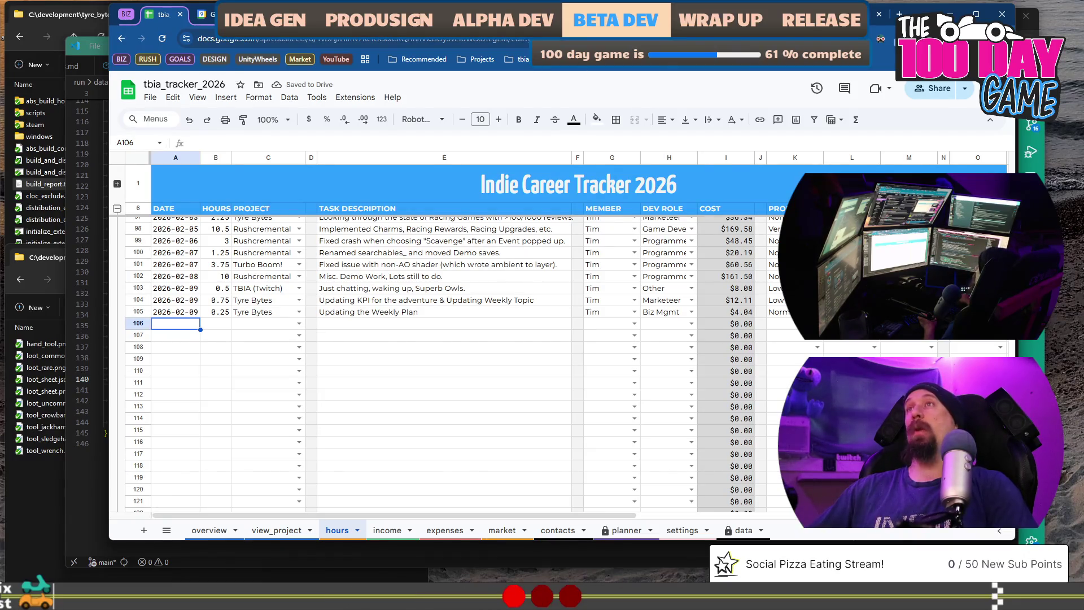
pyautogui.click(577, 14)
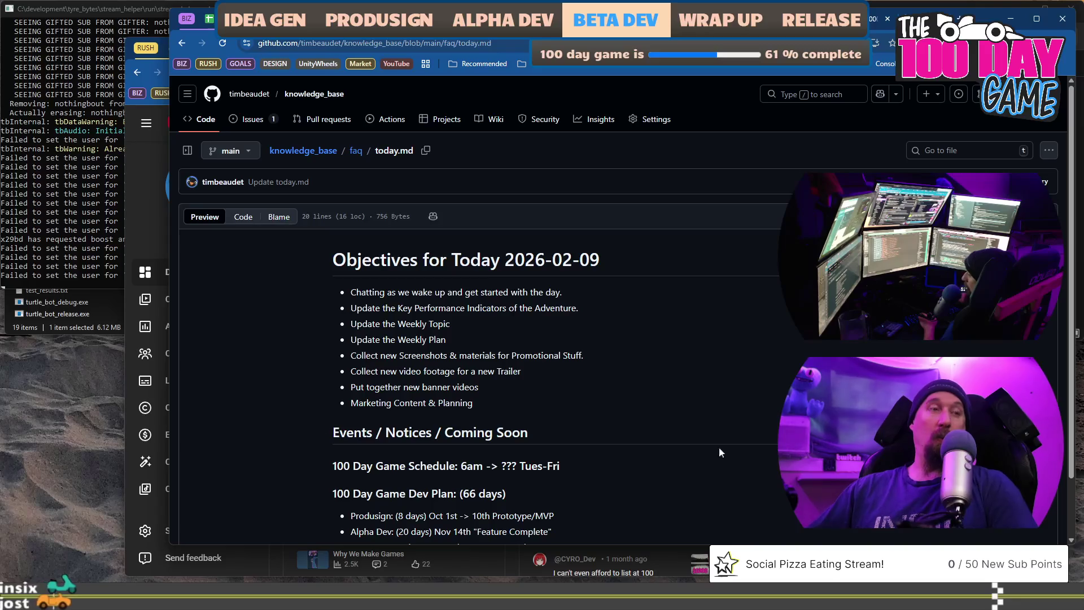
# Read over the 2026-02-09 objectives on GitHub, then return to the code editor
pyautogui.moveTo(362, 356); pyautogui.dragTo(560, 356)
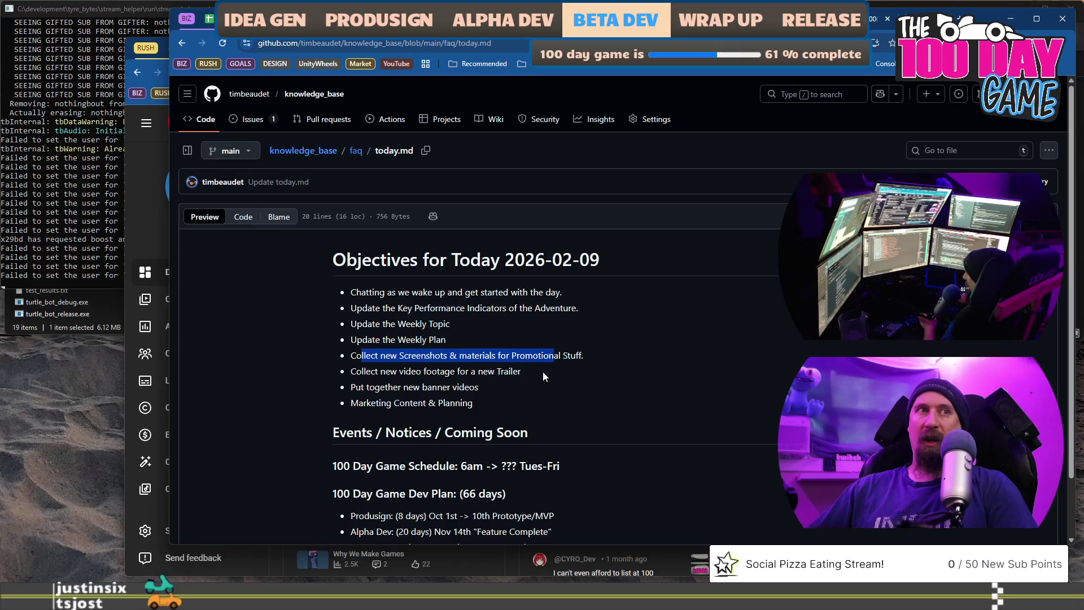
pyautogui.click(543, 372)
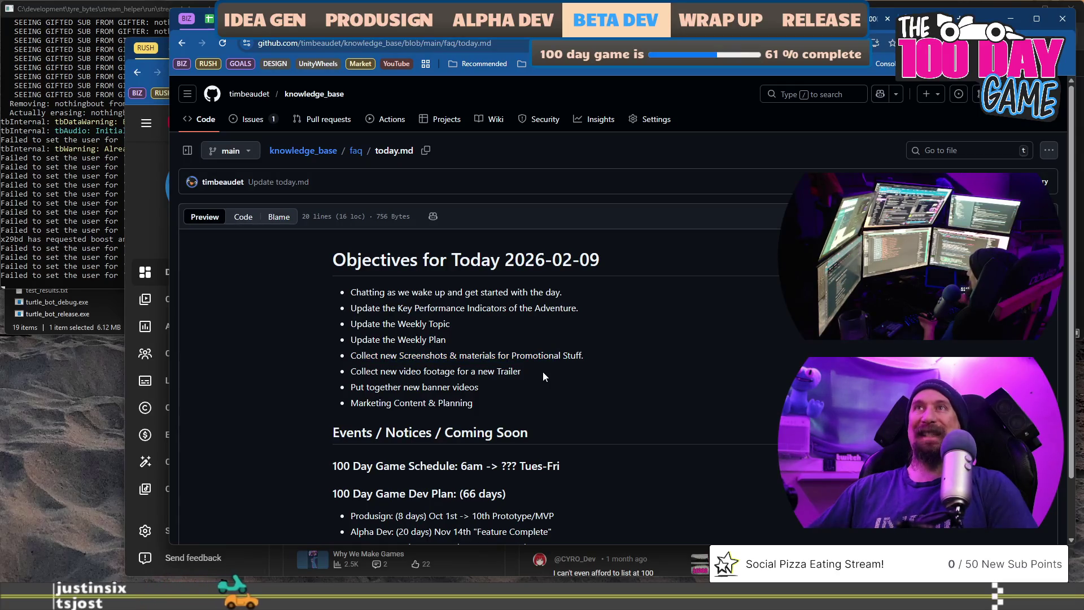
pyautogui.hotkey('alt', 'Tab')
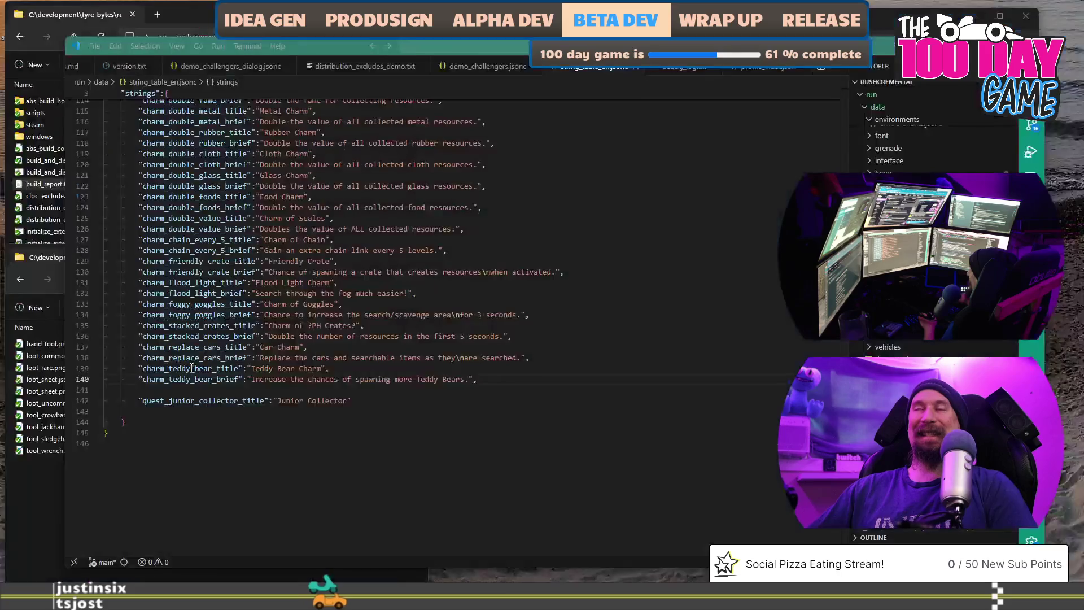
# Launch Visual Studio 2022 from the Start menu and open the rushcremental solution
pyautogui.press('super')
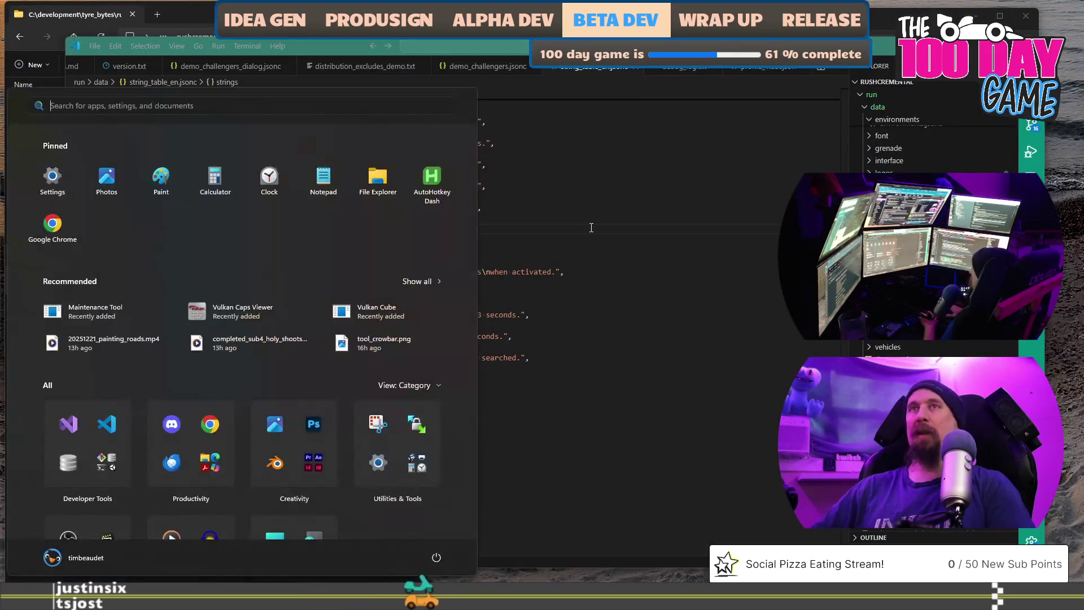
pyautogui.write('ph')
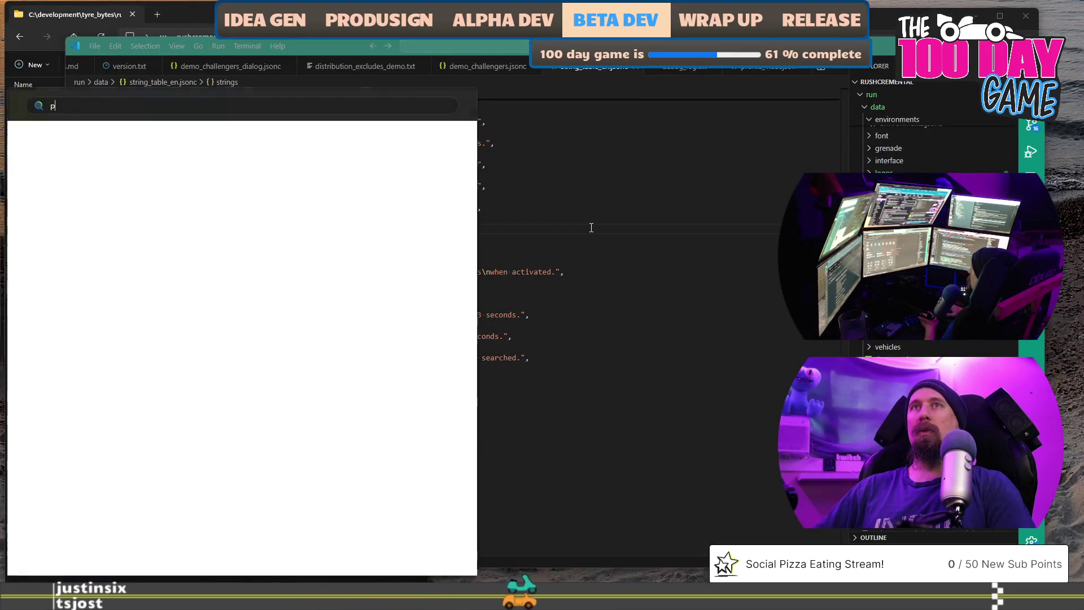
pyautogui.press('BackSpace')
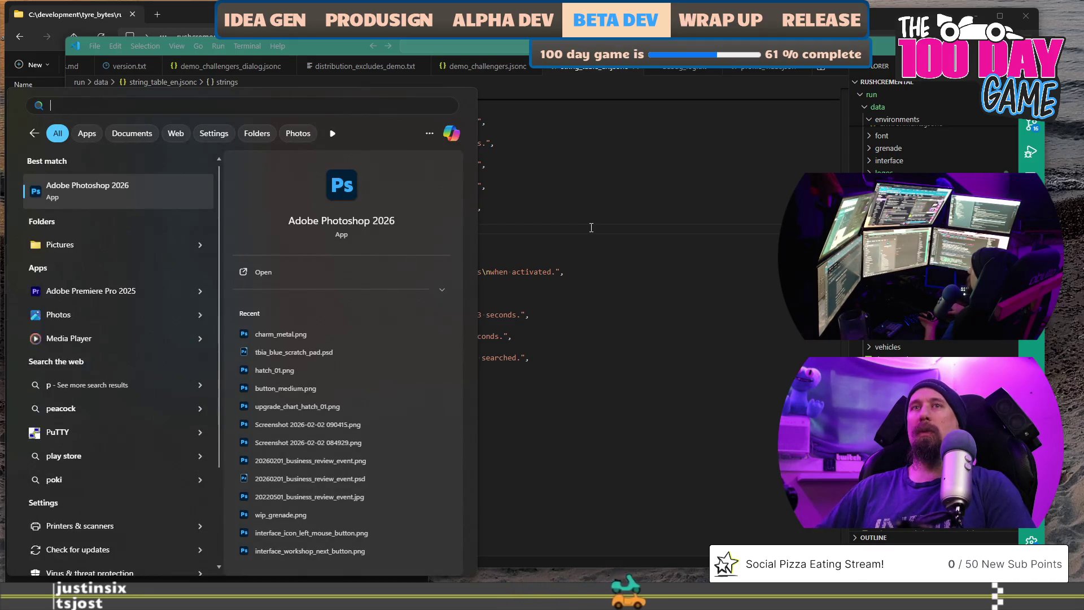
pyautogui.press('BackSpace')
pyautogui.press('Down')
pyautogui.press('Down')
pyautogui.press('Down')
pyautogui.press('Return')
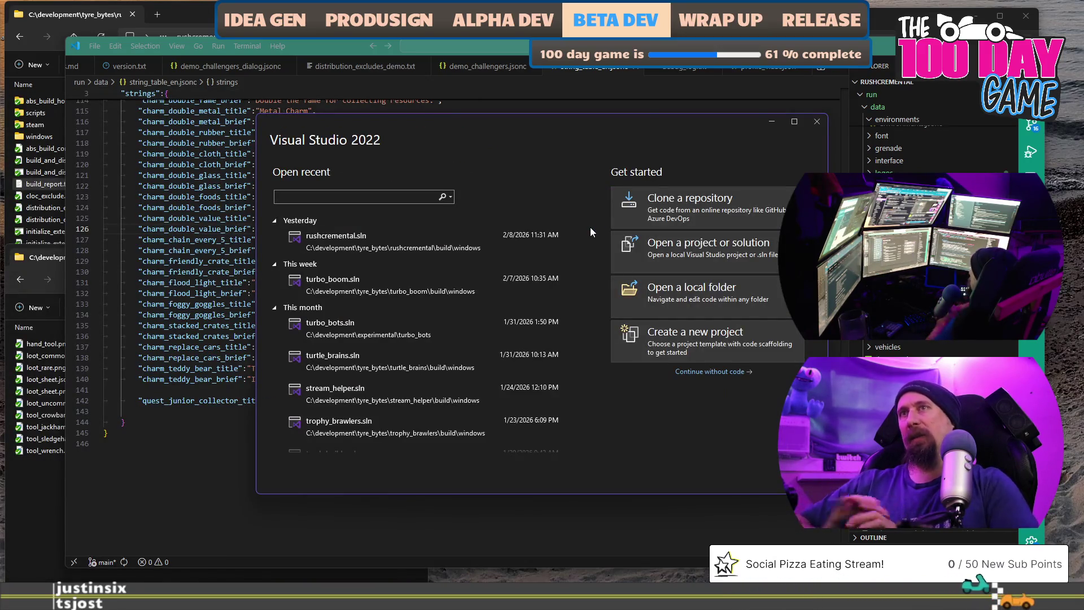
pyautogui.click(437, 253)
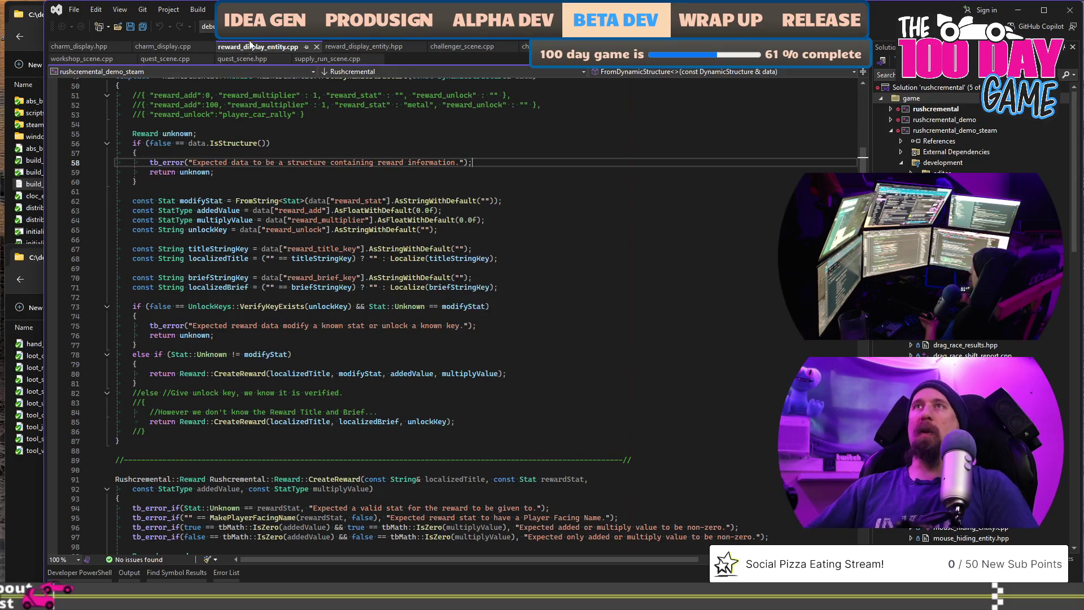
# Start a release build of rushcremental by mistake, then cancel it
pyautogui.click(220, 26)
pyautogui.click(237, 68)
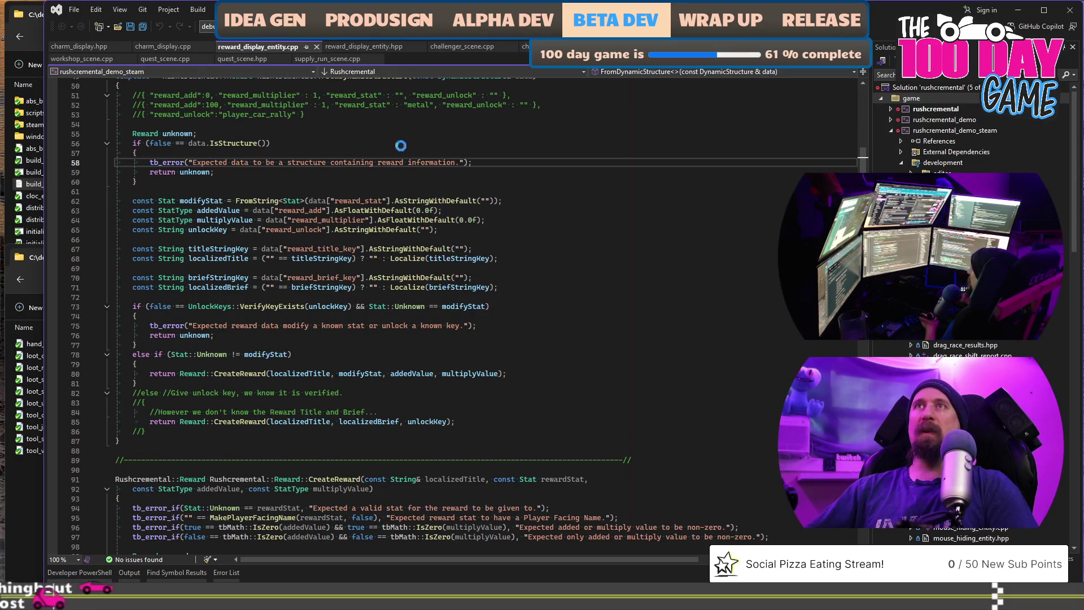
pyautogui.click(599, 234)
pyautogui.hotkey('ctrl', 'shift', 'b')
pyautogui.press('ctrl+Break')
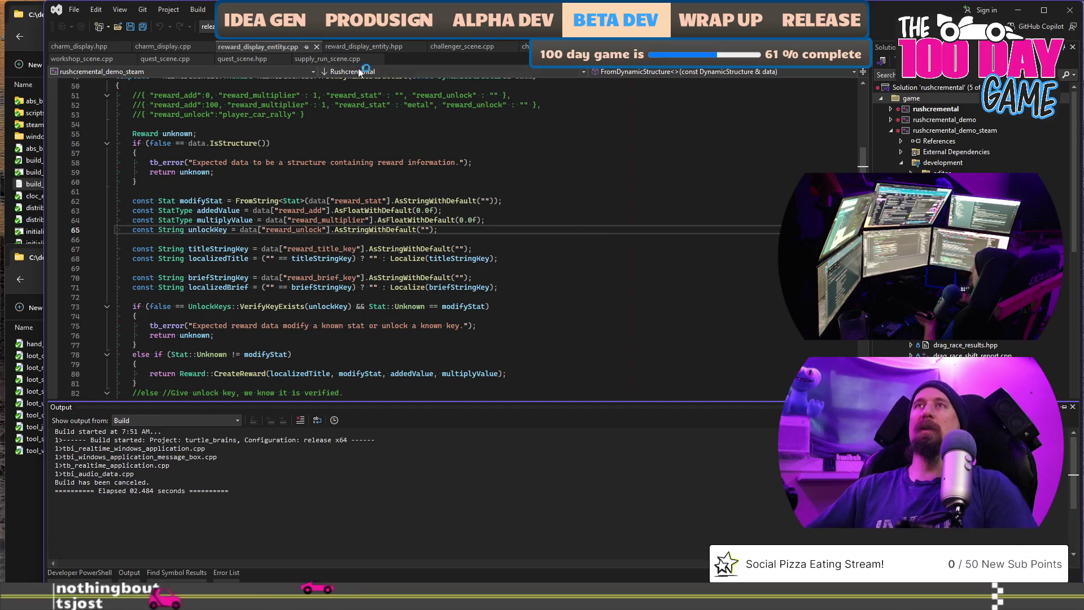
# Switch the configuration to development and build the solution with Ctrl+Shift+B
pyautogui.click(209, 26)
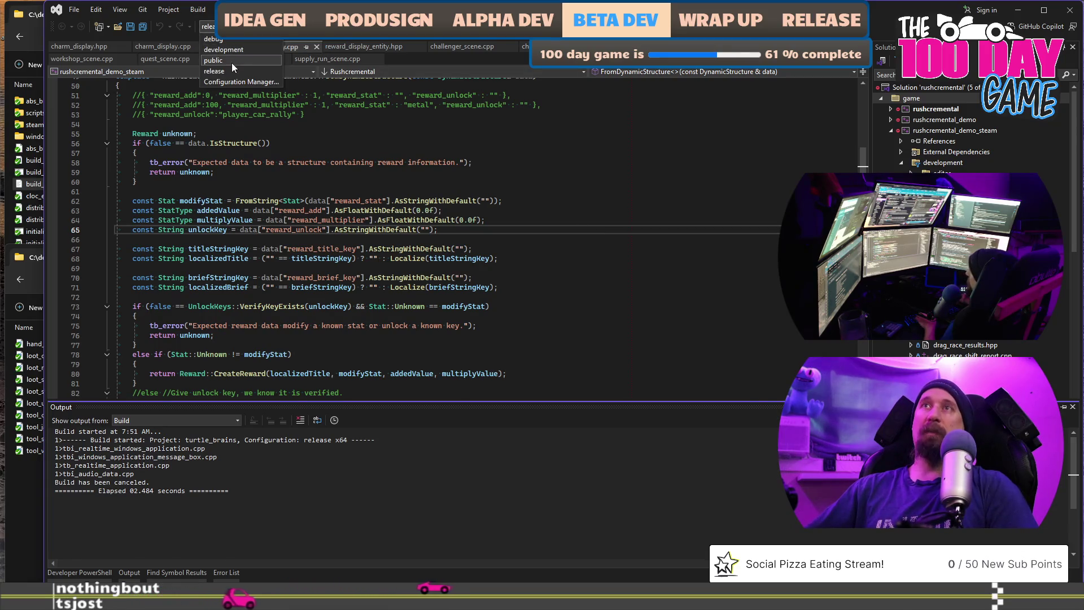
pyautogui.click(227, 49)
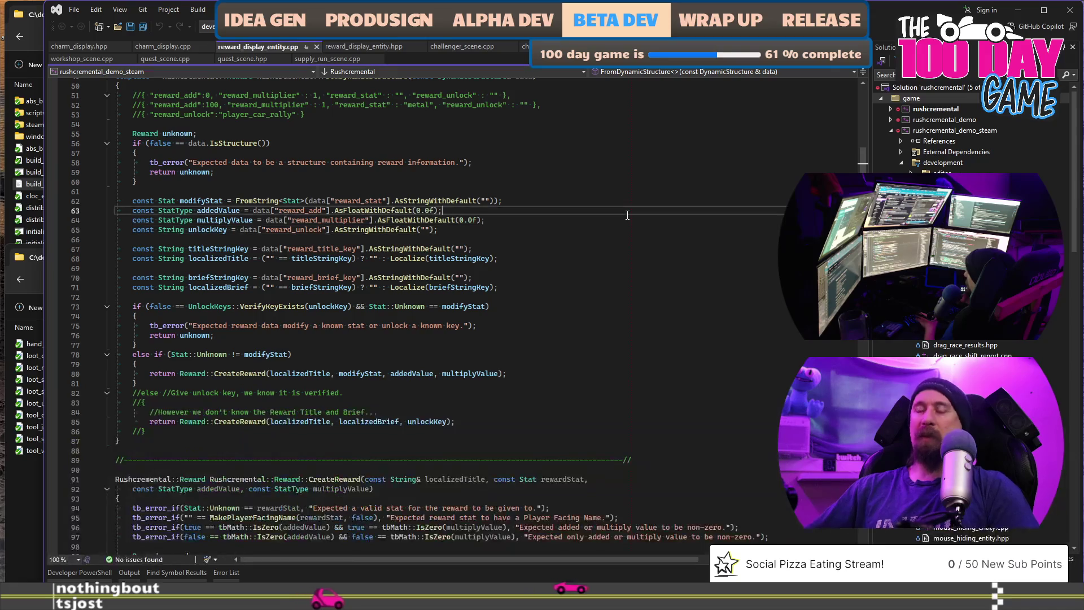
pyautogui.hotkey('ctrl', 'shift', 'b')
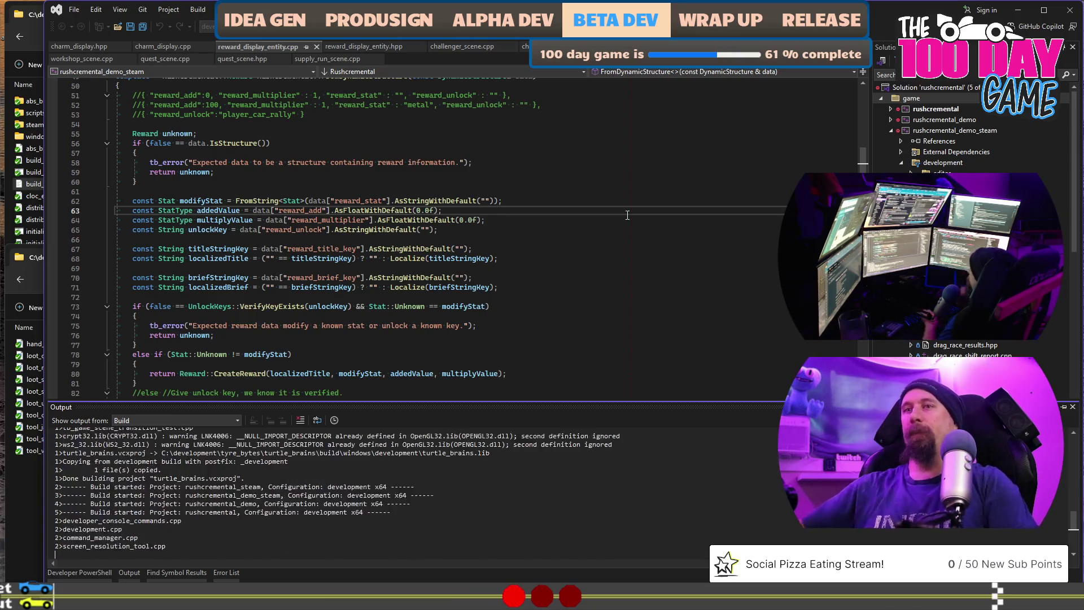
pyautogui.scroll(4, 423, 499)
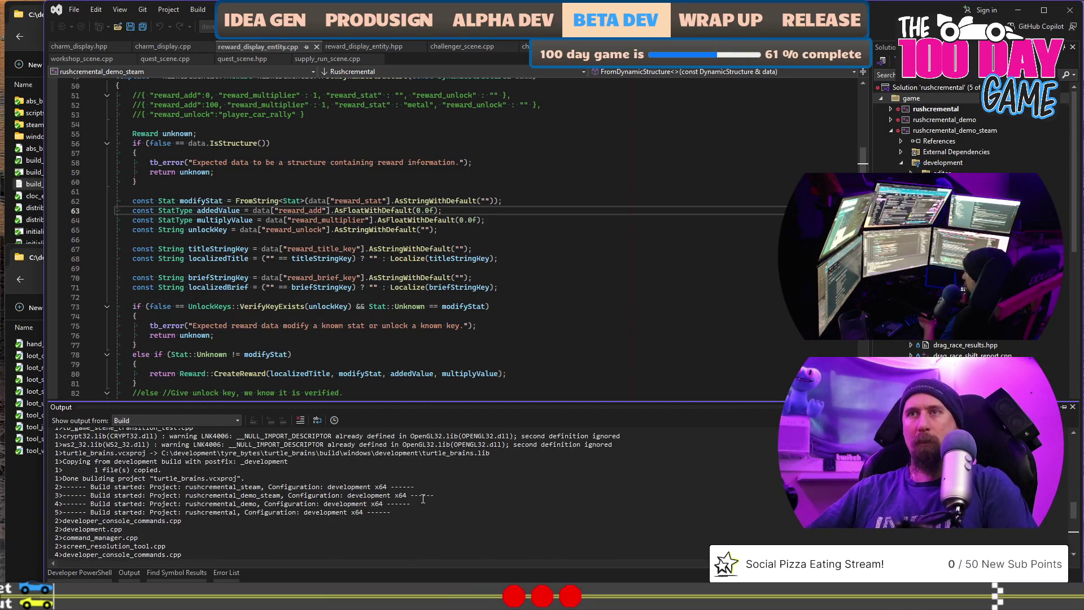
pyautogui.scroll(2, 423, 499)
pyautogui.scroll(-10, 160, 493)
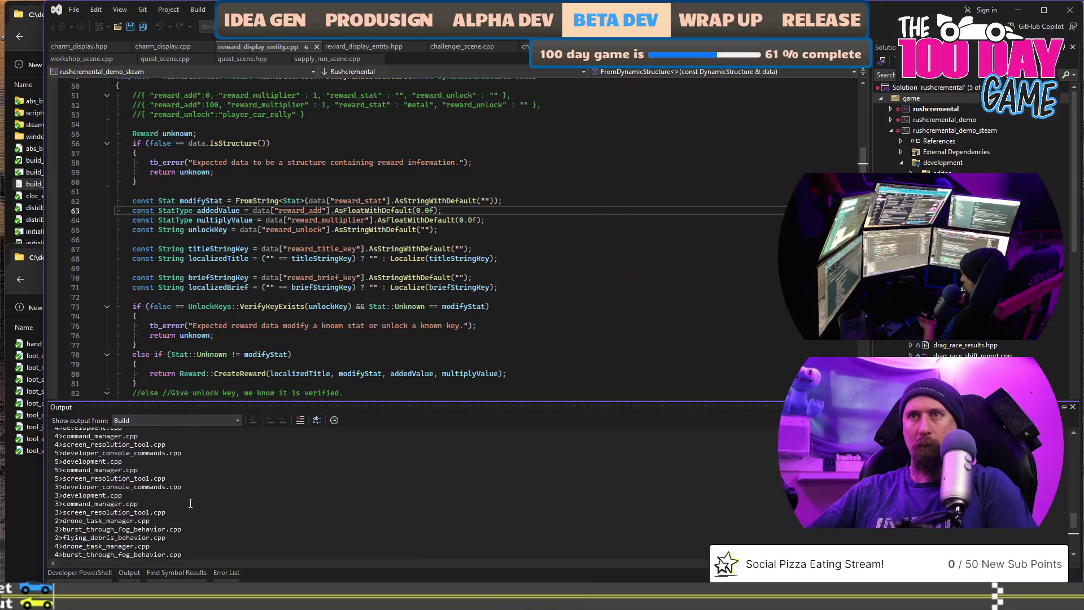
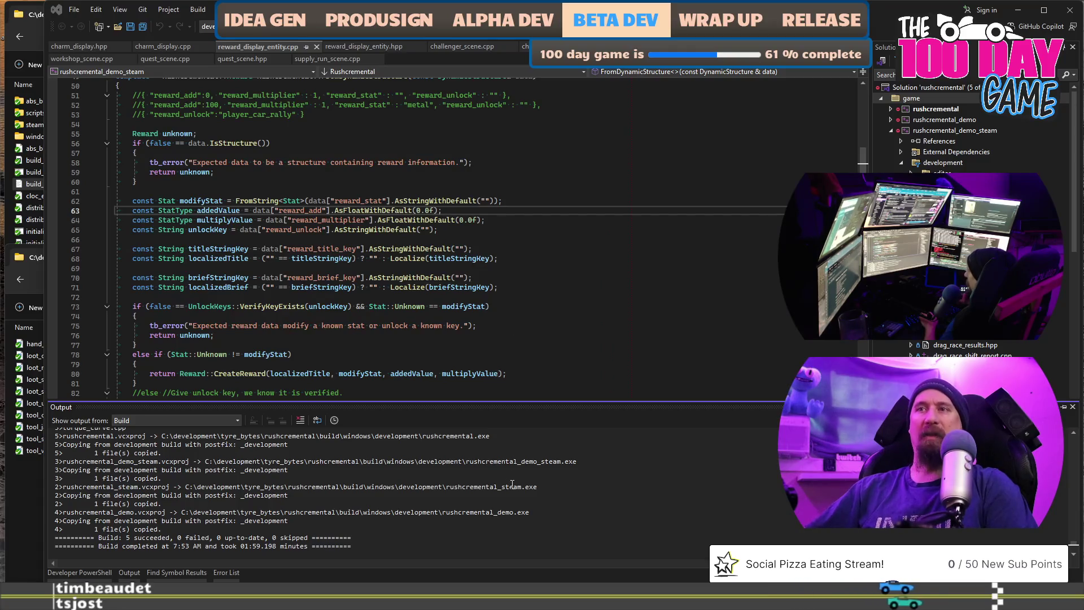
# Launch the freshly built Rushcremental game with F5 and enter it from the profile screen
pyautogui.click(492, 522)
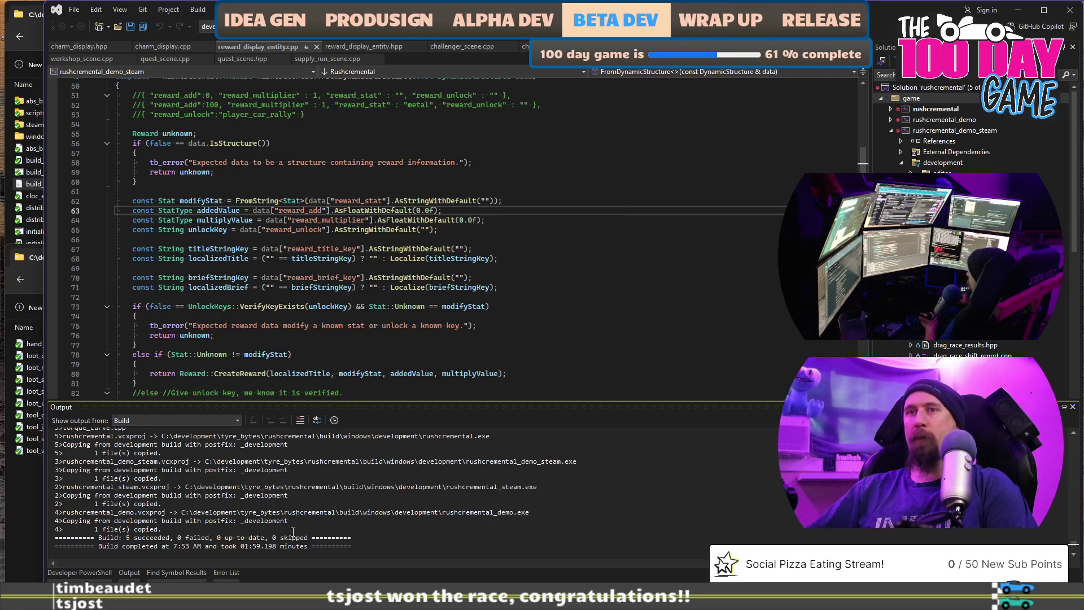
pyautogui.press('F5')
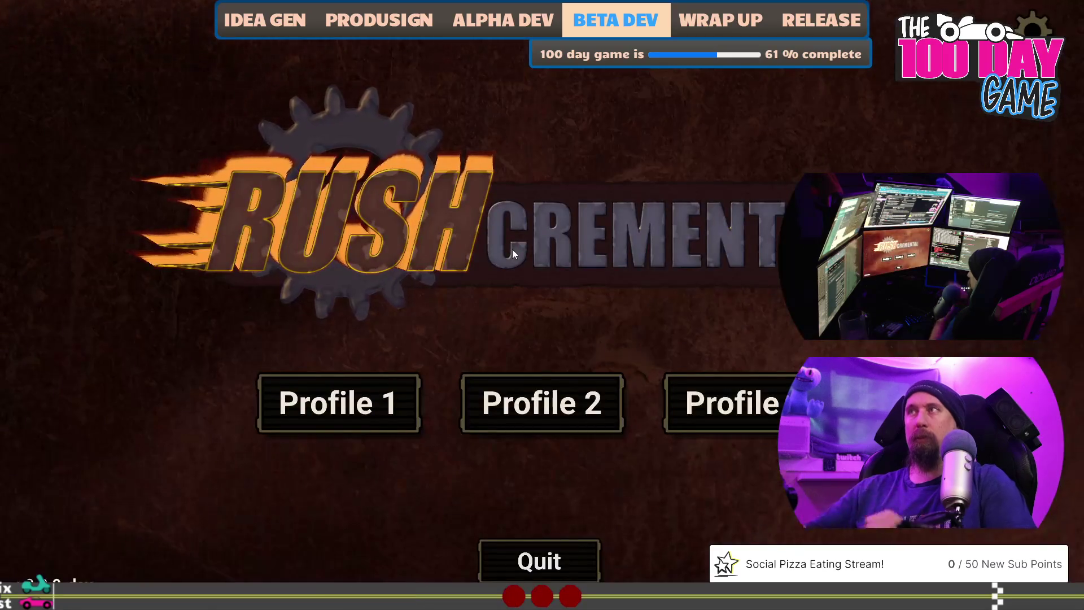
pyautogui.click(368, 400)
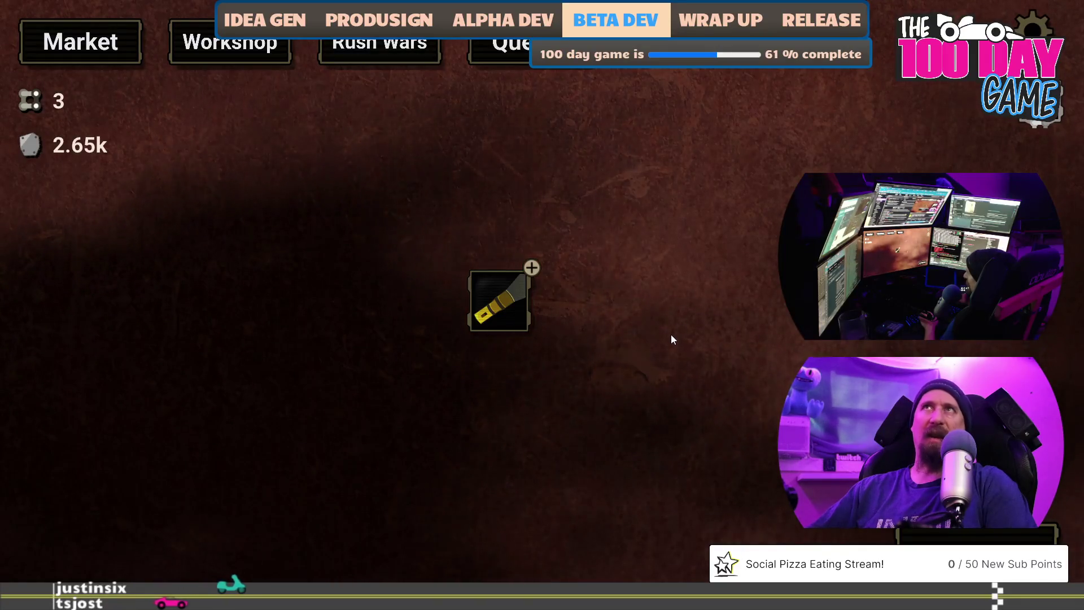
# Run 'reset --a' in the developer console to return to the profile menu, then quit the game
pyautogui.press('`')
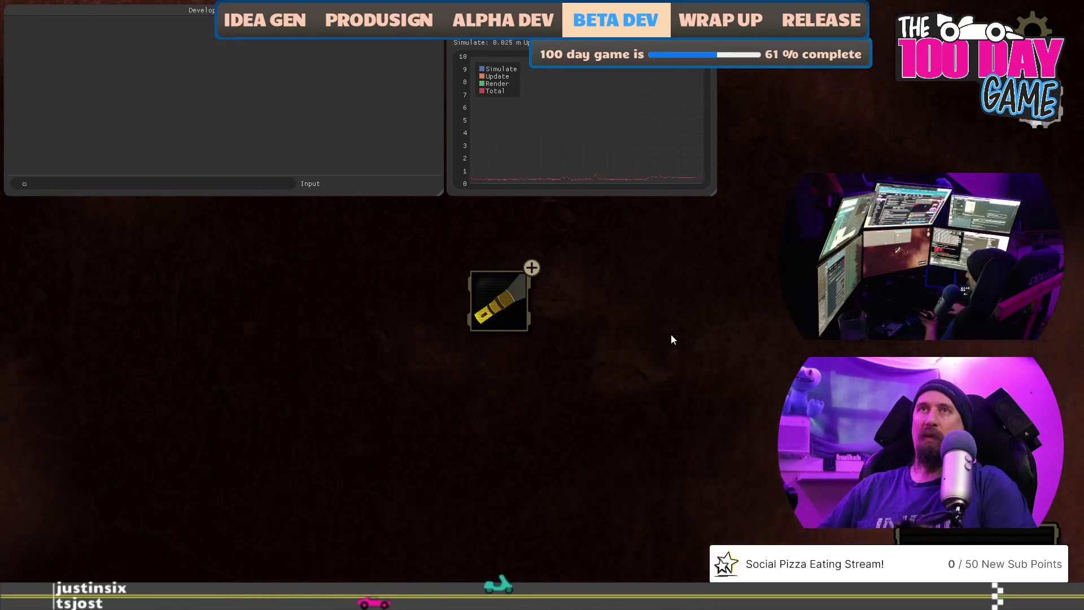
pyautogui.write('c')
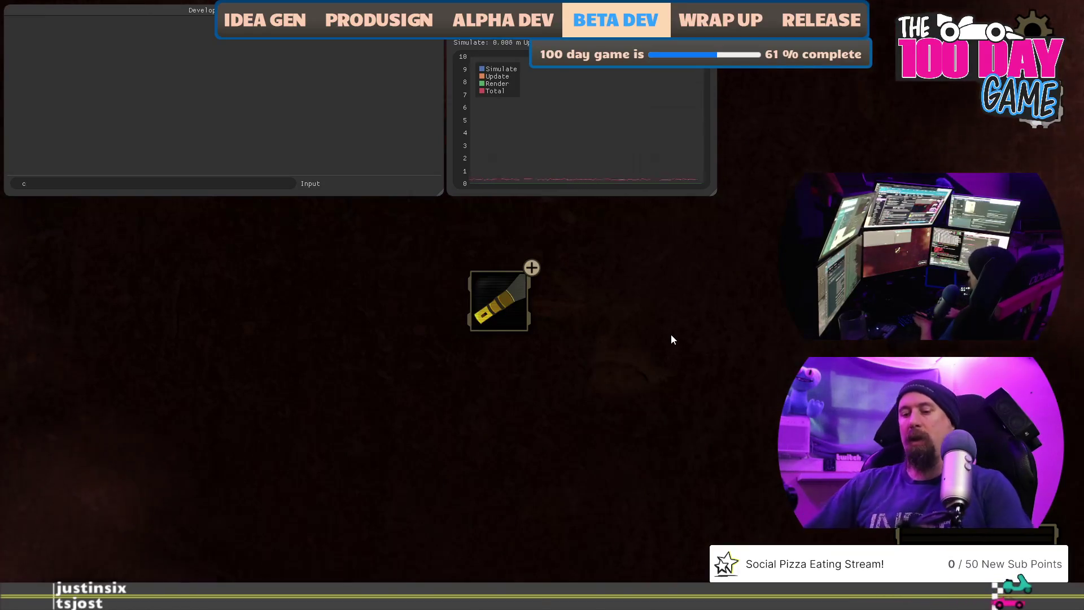
pyautogui.write('reset --a')
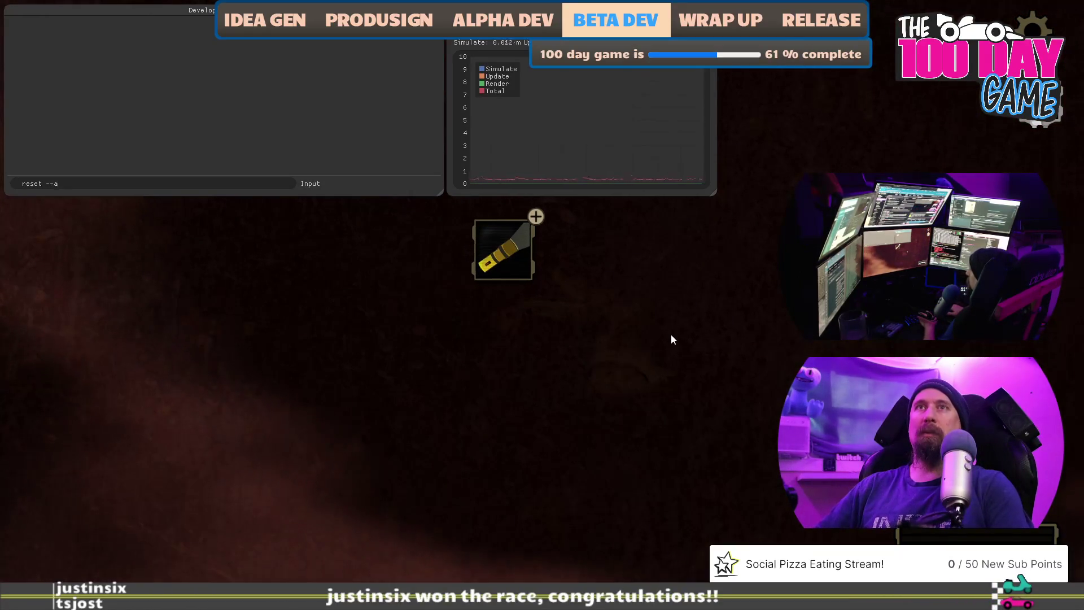
pyautogui.press('Return')
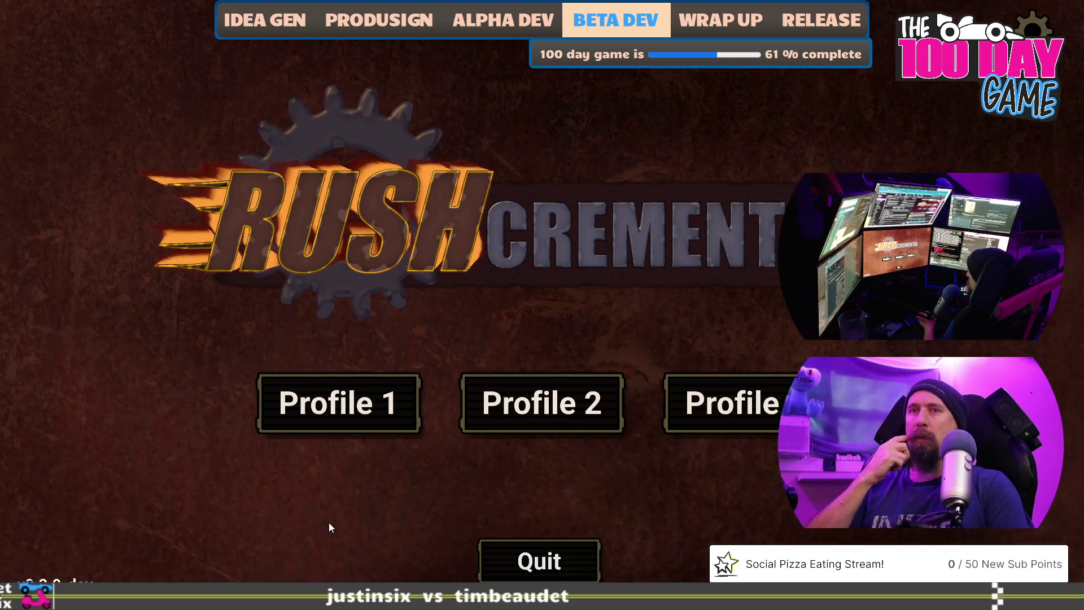
pyautogui.press('Escape')
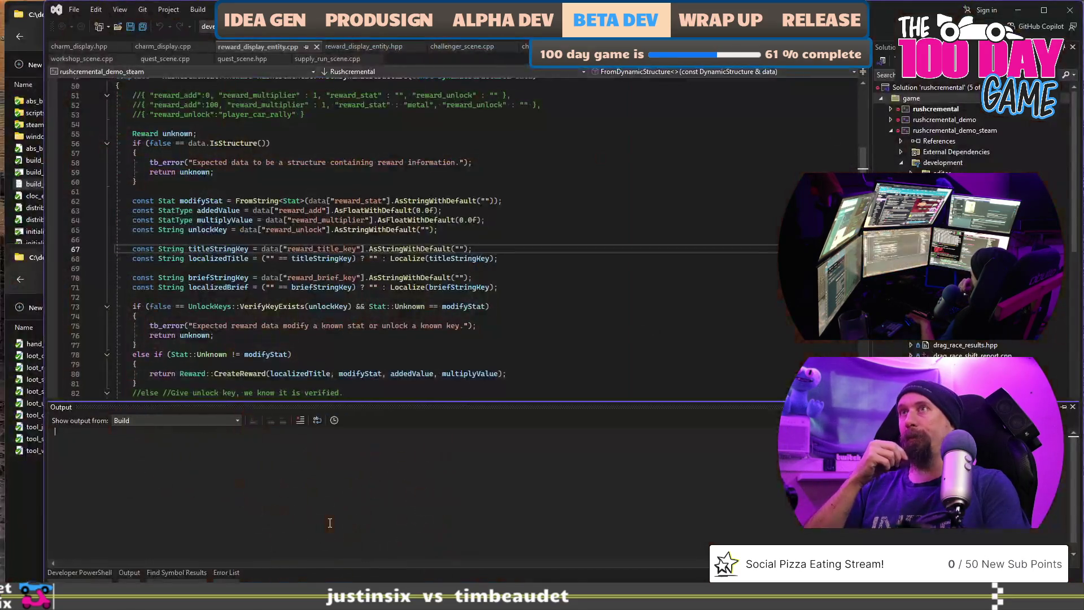
# Switch to VS Code, change version.txt from 0.3.9 to 0.4.2 and save it
pyautogui.click(560, 162)
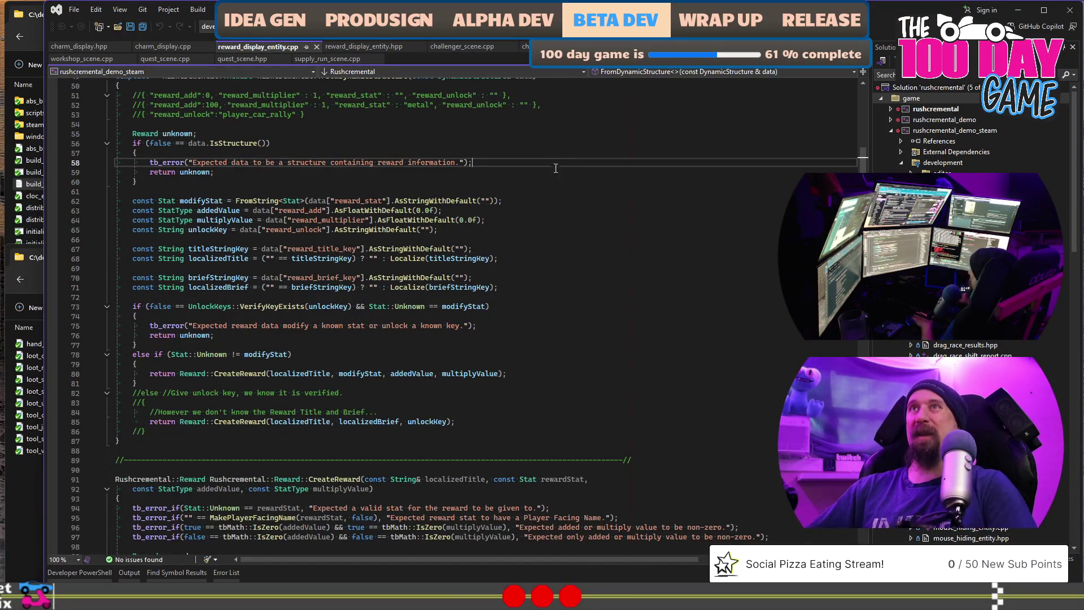
pyautogui.hotkey('alt', 'Tab')
pyautogui.hotkey('alt', 'Tab')
pyautogui.click(149, 66)
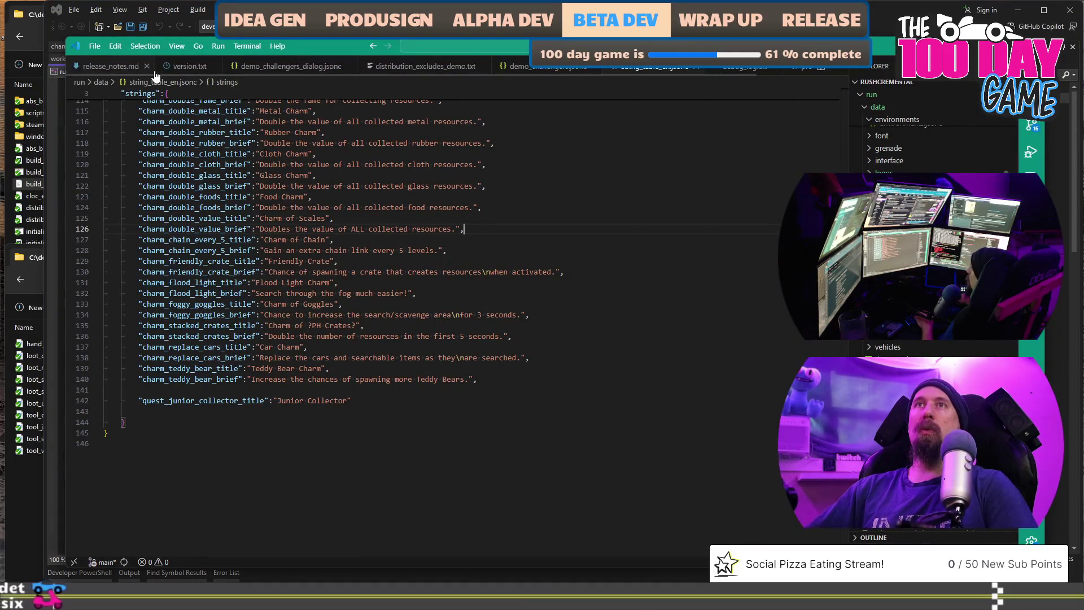
pyautogui.write('2')
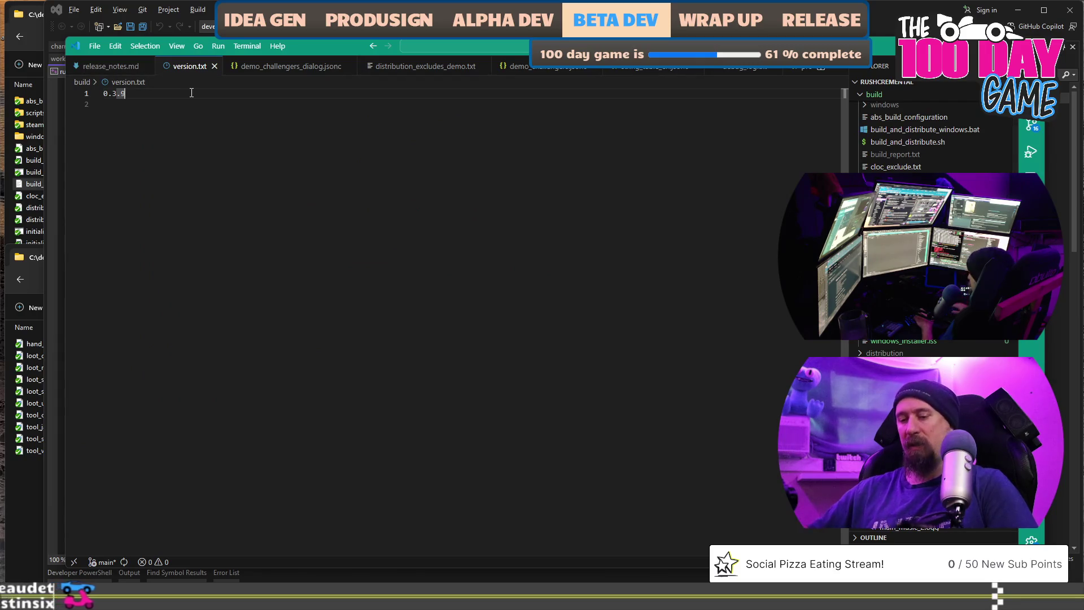
pyautogui.write('4')
pyautogui.press('super+shift+s')
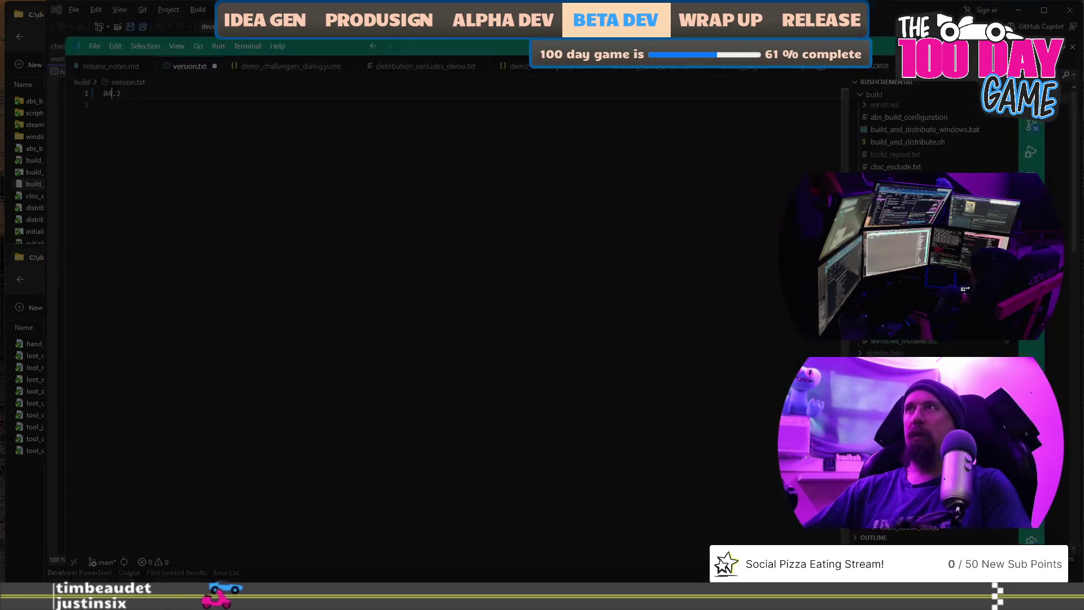
pyautogui.press('Escape')
pyautogui.click(234, 100)
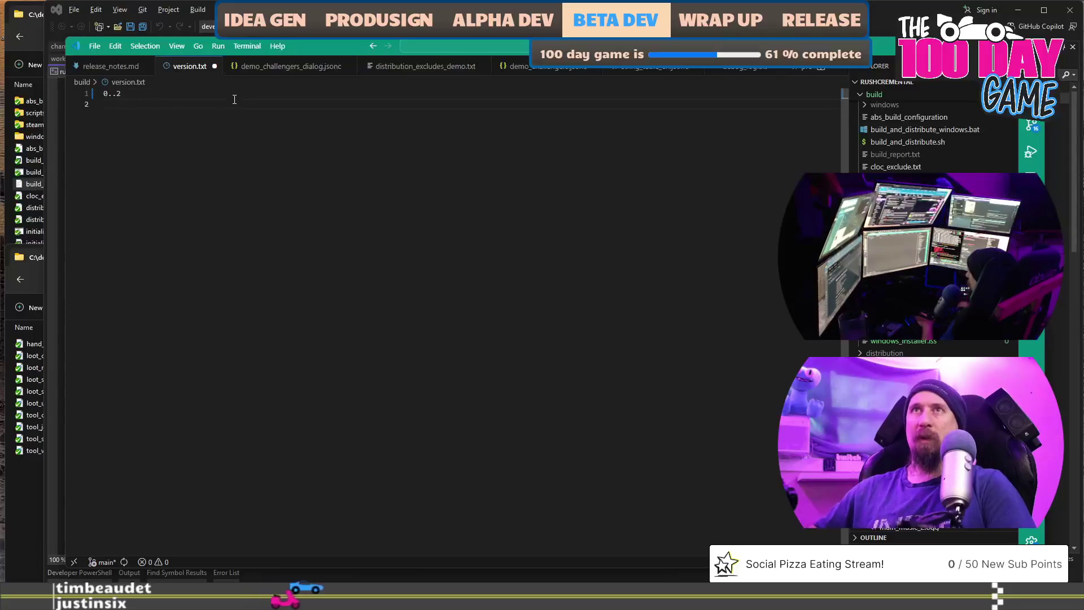
pyautogui.write('.4')
pyautogui.click(234, 100)
pyautogui.hotkey('ctrl', 's')
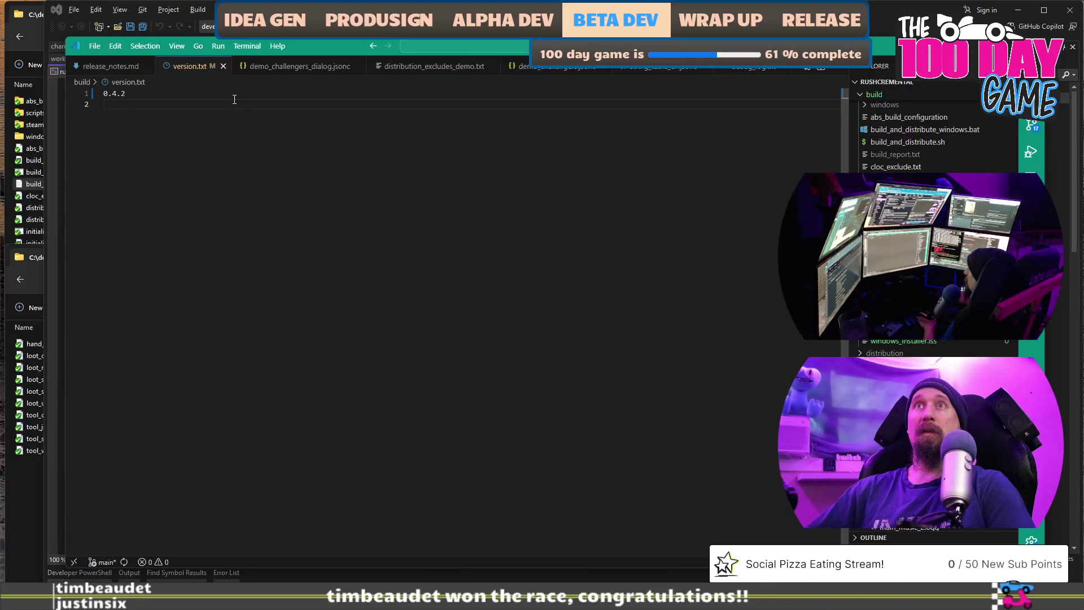
pyautogui.click(110, 66)
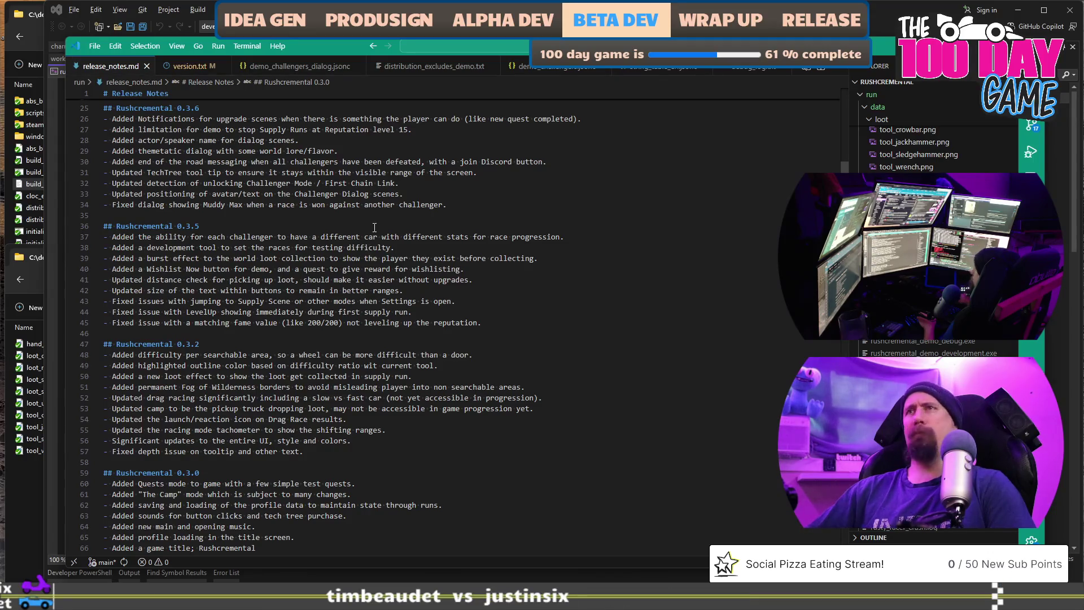
pyautogui.scroll(-4, 375, 226)
pyautogui.scroll(3, 375, 227)
pyautogui.scroll(8, 375, 226)
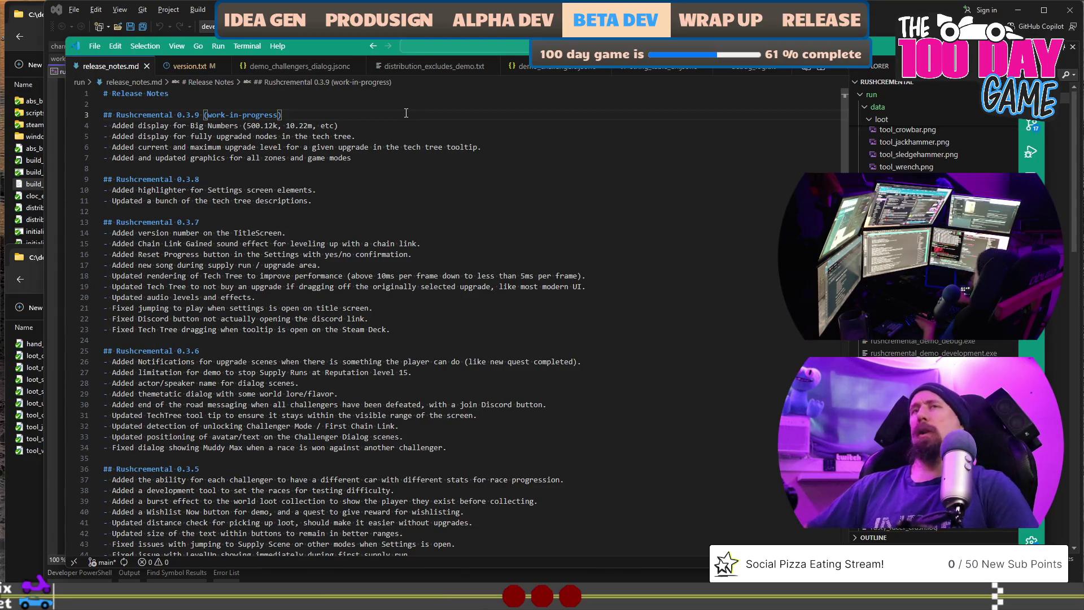
# Retitle the newest release notes heading from 0.3.9 to 0.4.2
pyautogui.hotkey('ctrl', 'Right')
pyautogui.hotkey('ctrl', 'Right')
pyautogui.hotkey('ctrl', 'Right')
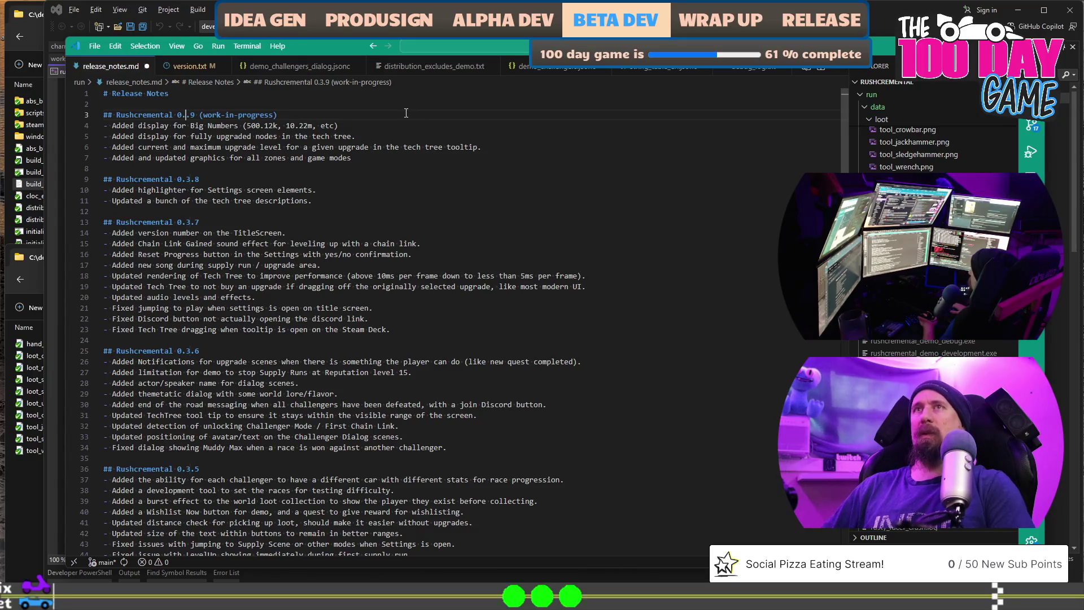
pyautogui.press('Right')
pyautogui.press('Delete')
pyautogui.write('0')
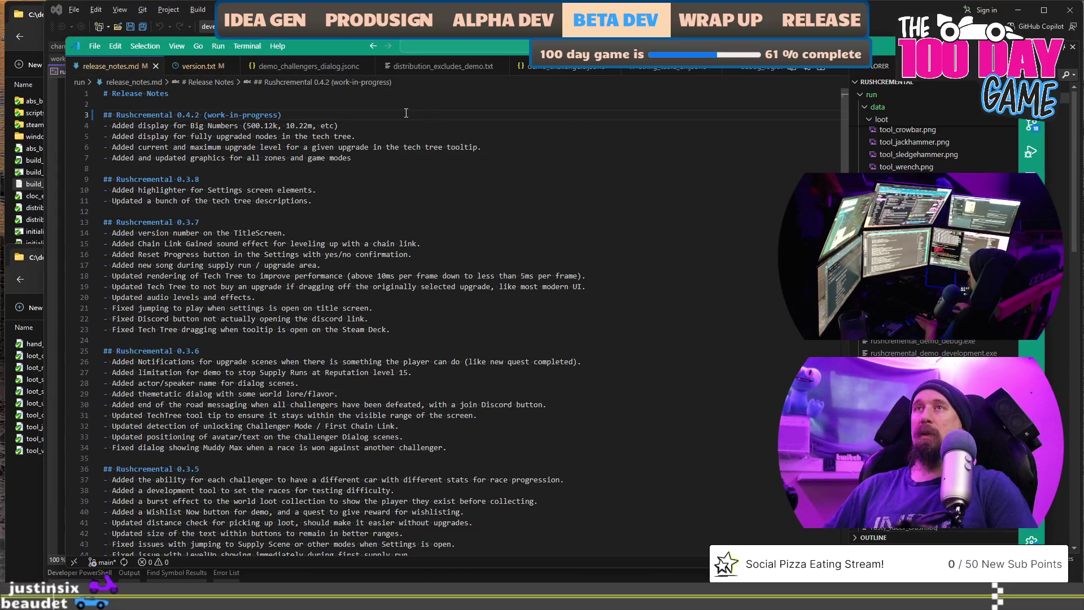
pyautogui.press('End')
pyautogui.press('Return')
pyautogui.write('0')
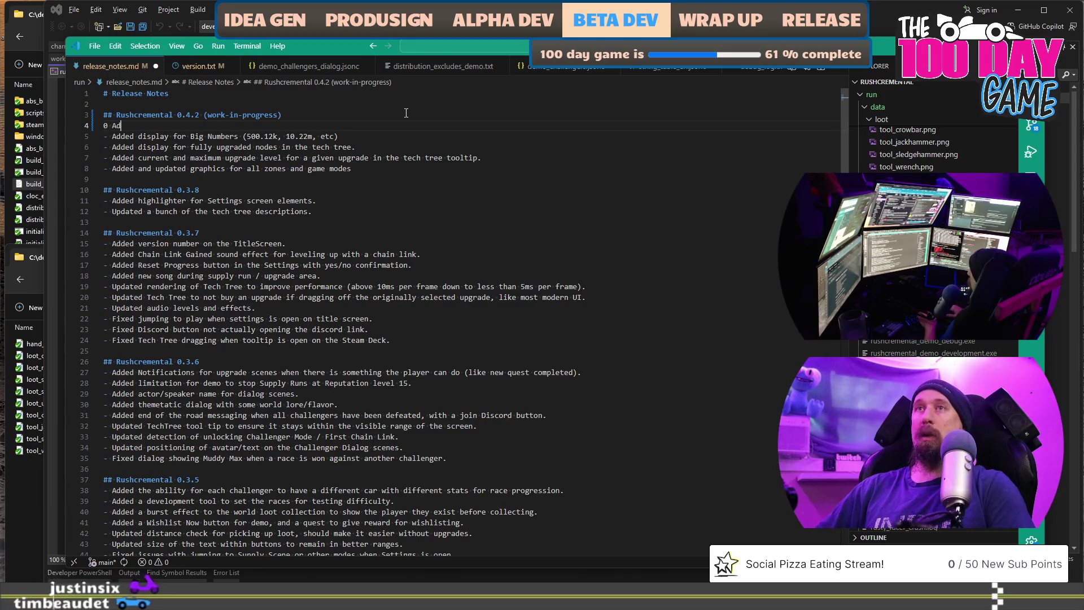
pyautogui.press('BackSpace')
pyautogui.press('Delete')
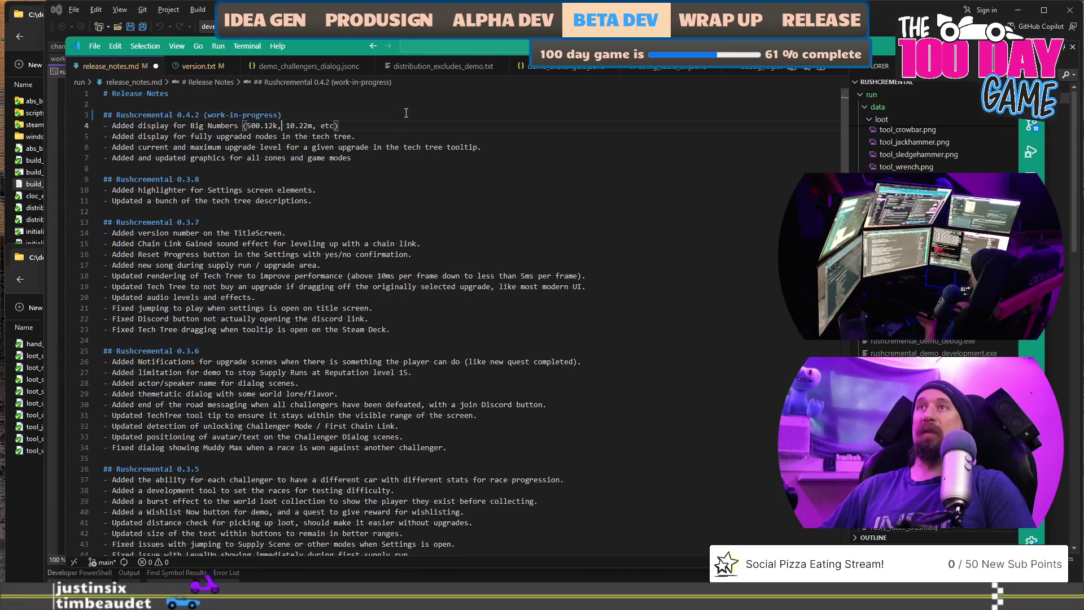
# Add a bullet about grenades that explode searchables wide open
pyautogui.press('Down')
pyautogui.press('Down')
pyautogui.press('Down')
pyautogui.press('End')
pyautogui.press('Return')
pyautogui.write('- Ad')
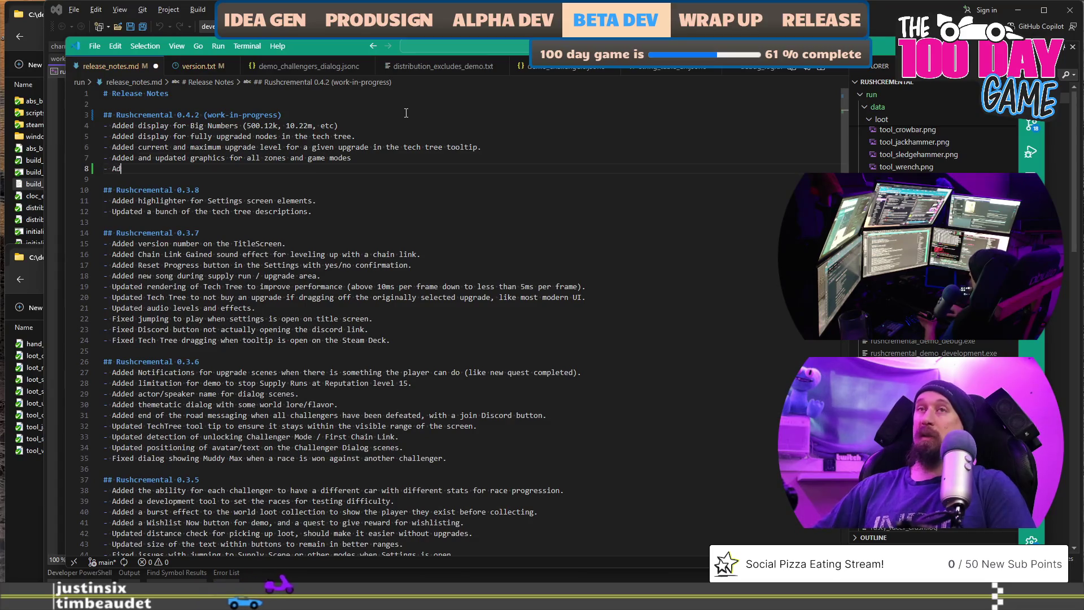
pyautogui.write('ded grenad')
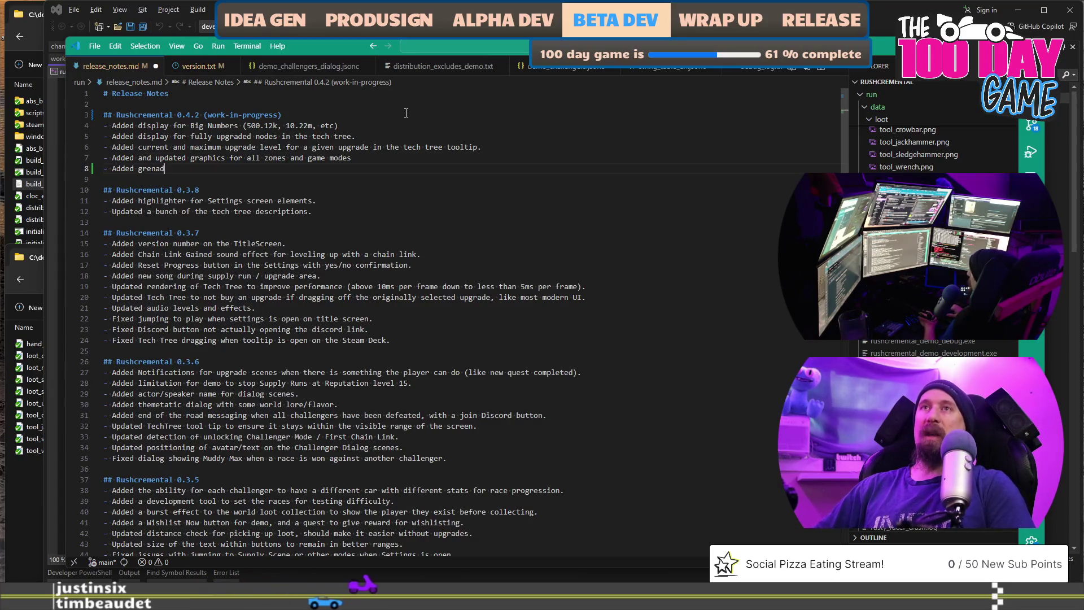
pyautogui.write('es for')
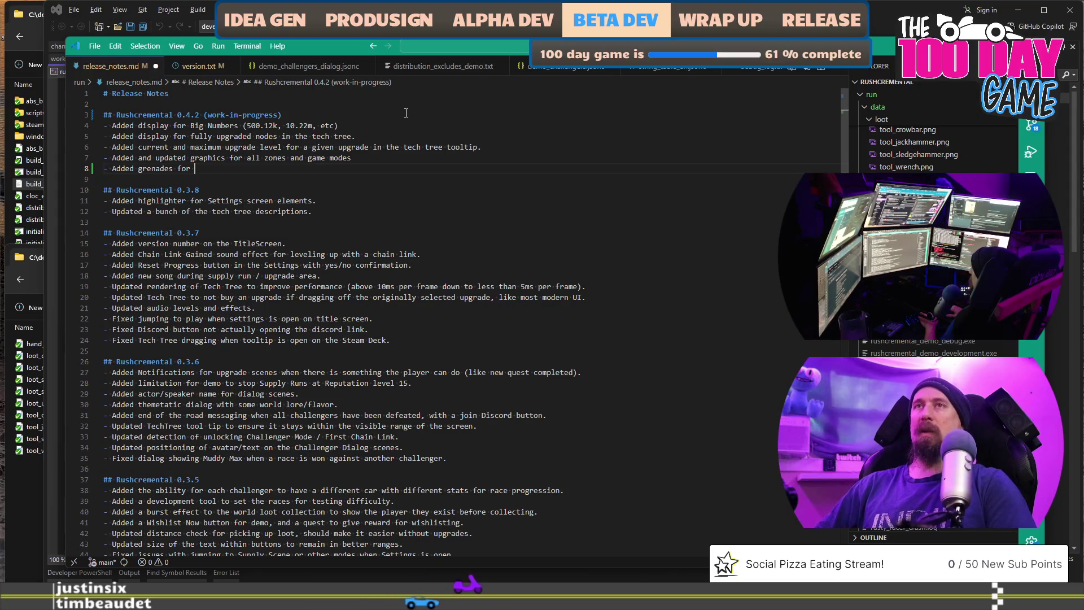
pyautogui.write('expl')
pyautogui.press('BackSpace')
pyautogui.press('BackSpace')
pyautogui.press('BackSpace')
pyautogui.write('that explode searchables wide open.')
pyautogui.press('Return')
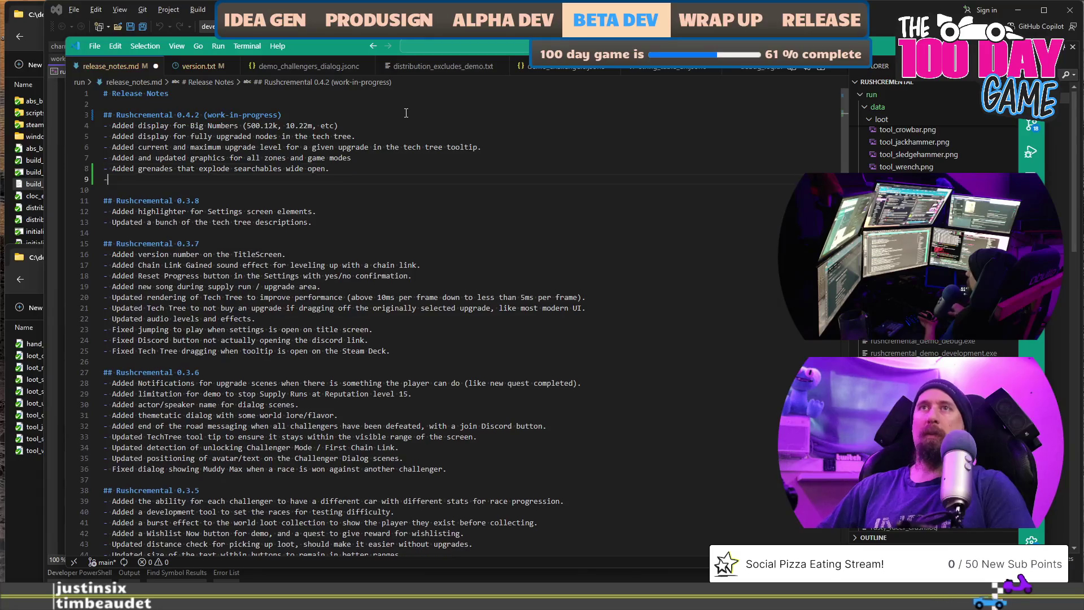
pyautogui.write('- Added the friendly ')
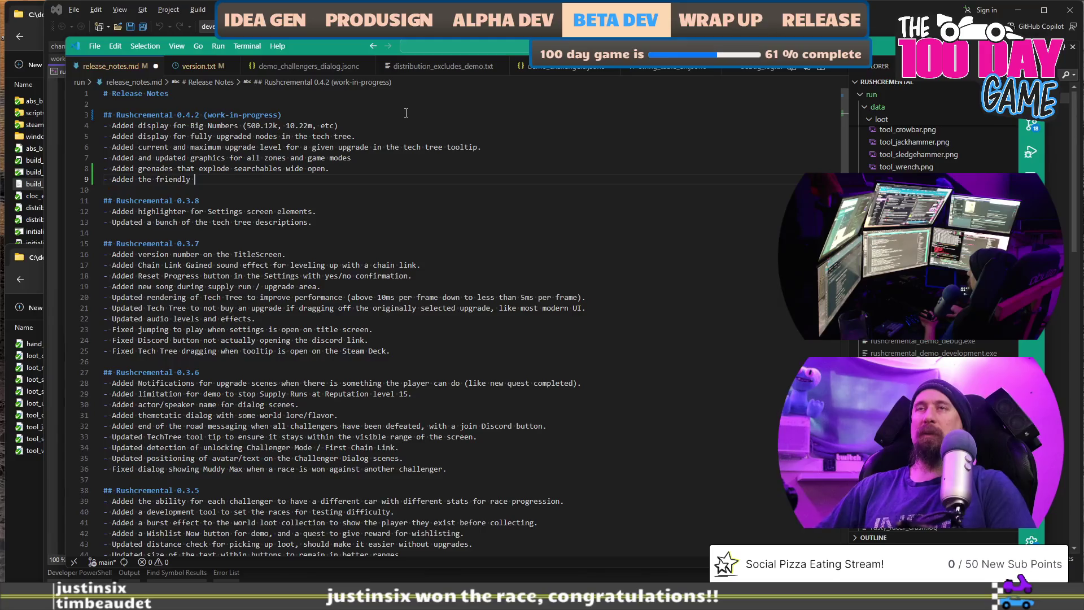
pyautogui.write('crate to')
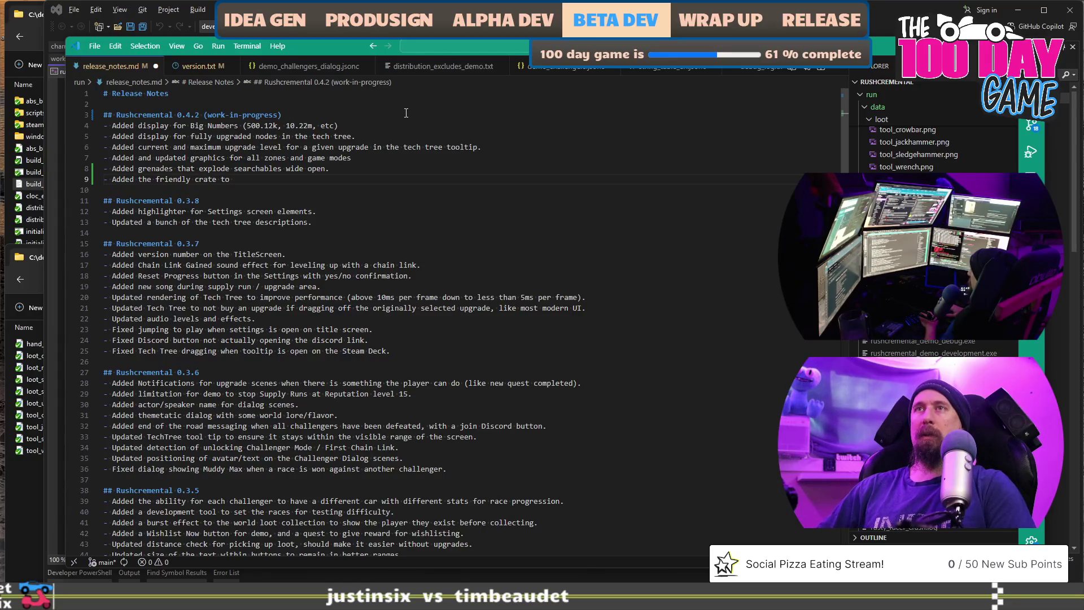
pyautogui.write('create a fount')
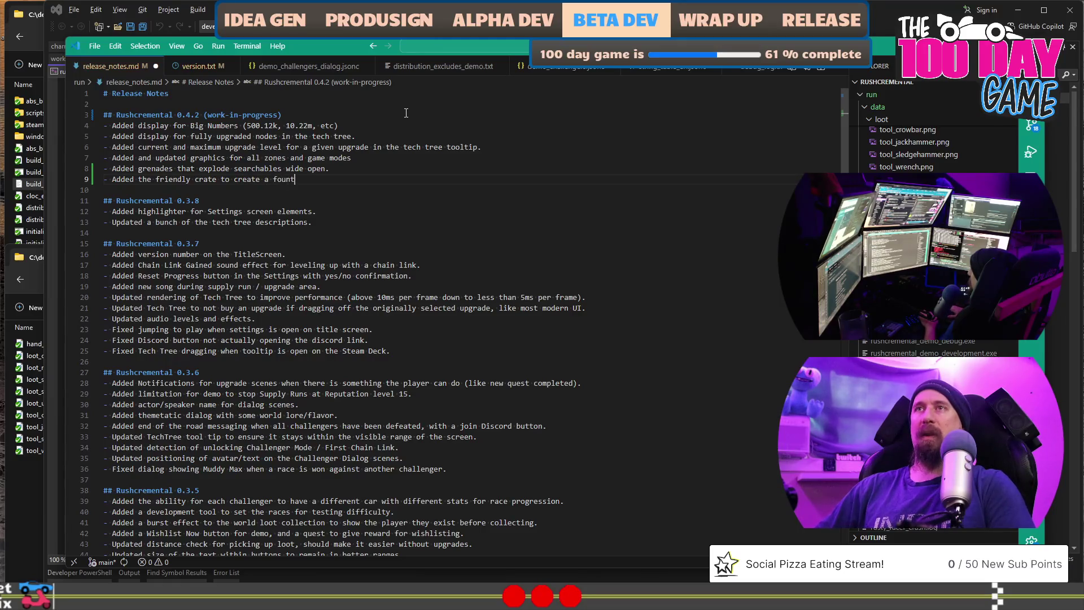
pyautogui.write('ain ofr')
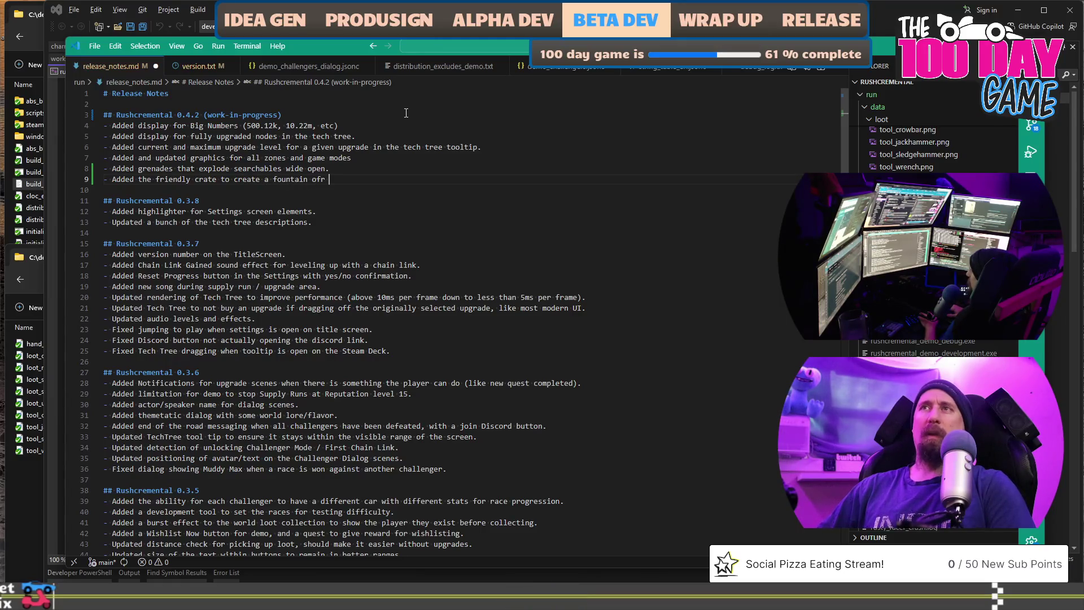
# Finish the friendly crate 'fountain of scrap.' release note and start a new line below it
pyautogui.press('BackSpace')
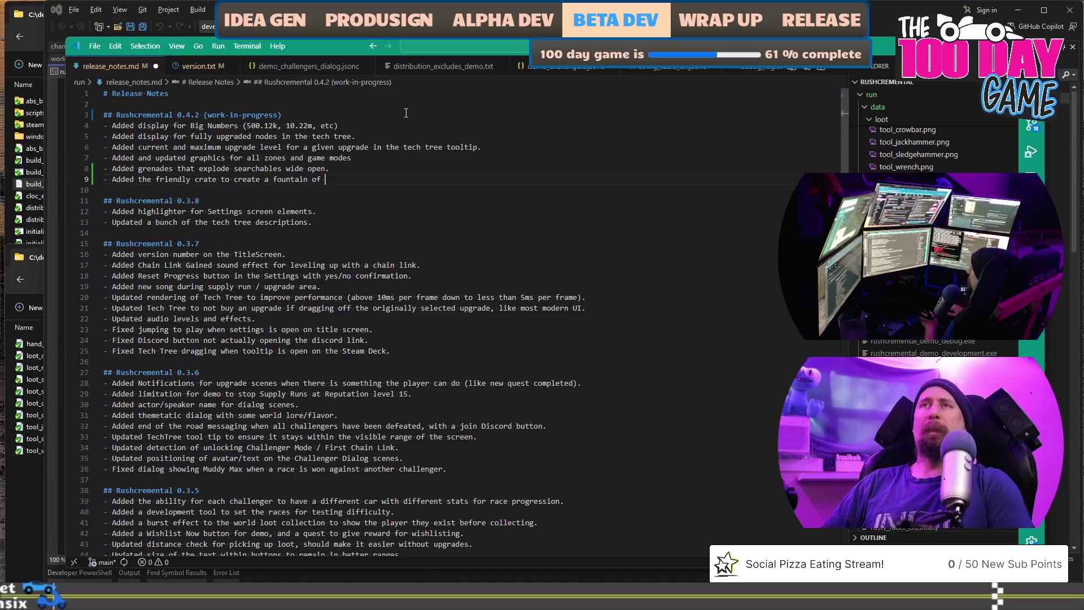
pyautogui.hotkey('ctrl', 'l')
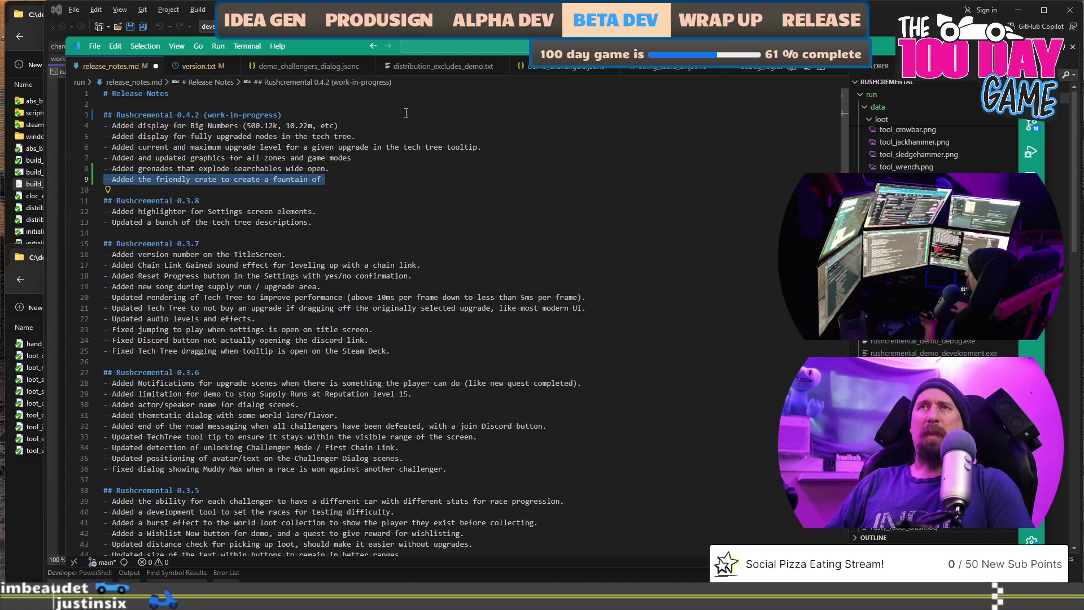
pyautogui.press('End')
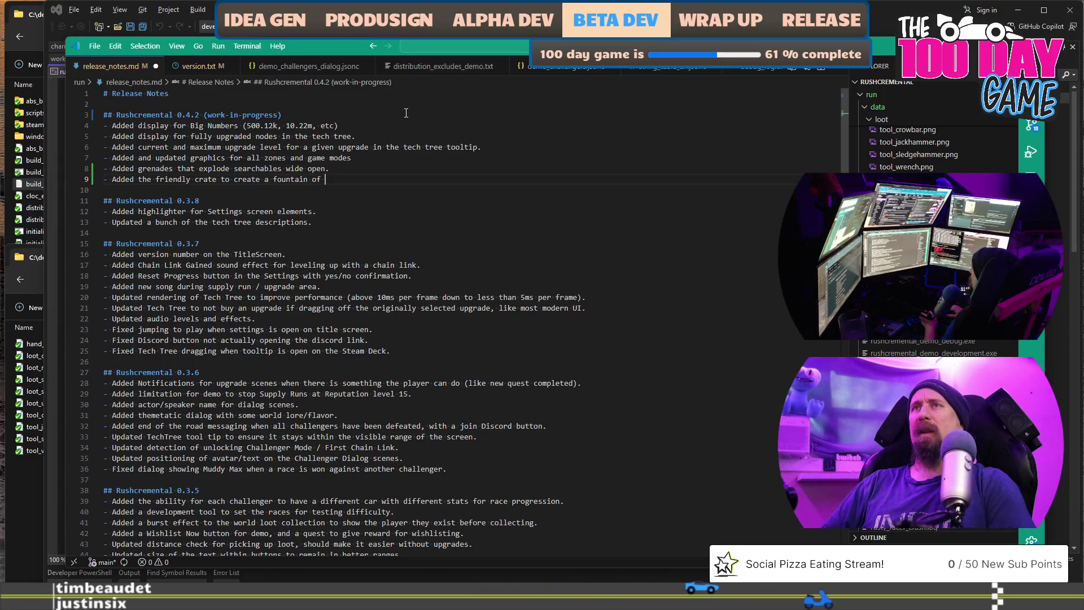
pyautogui.write('scrap.')
pyautogui.press('Return')
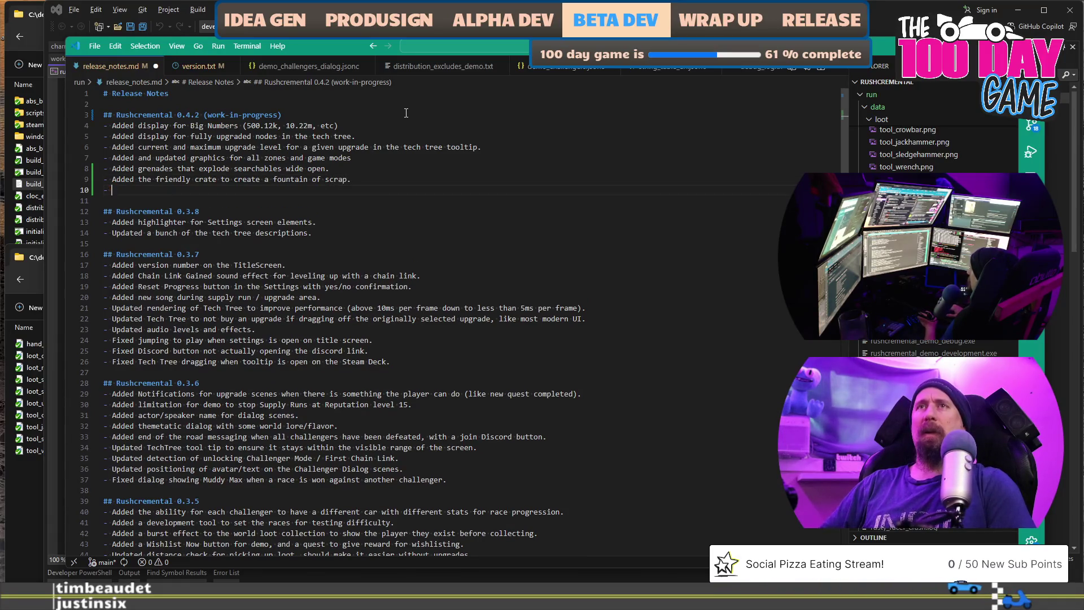
pyautogui.write('Added charms')
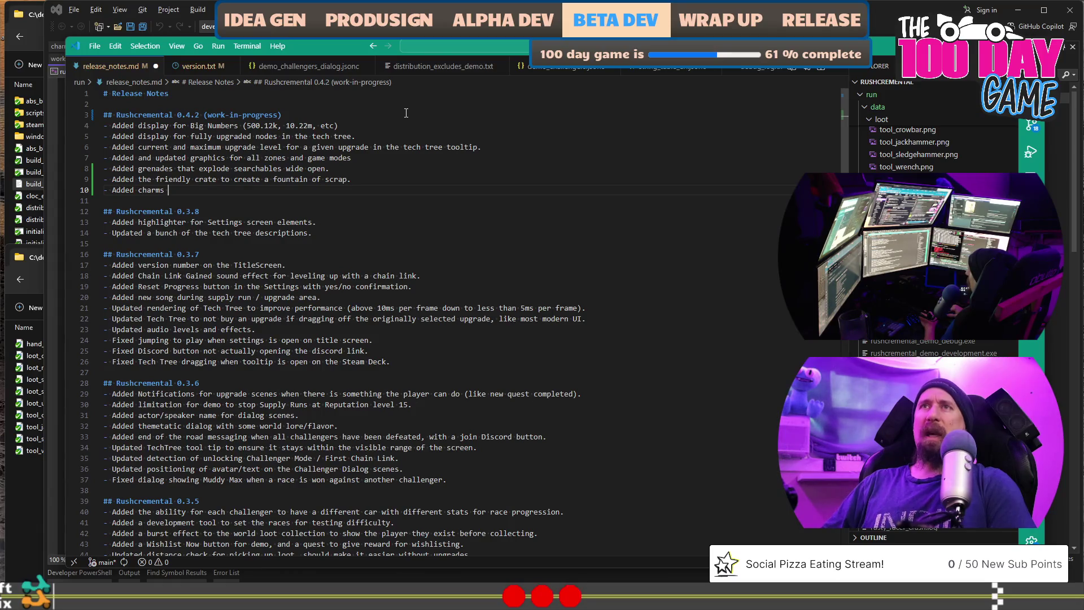
pyautogui.write('to ')
pyautogui.write('u')
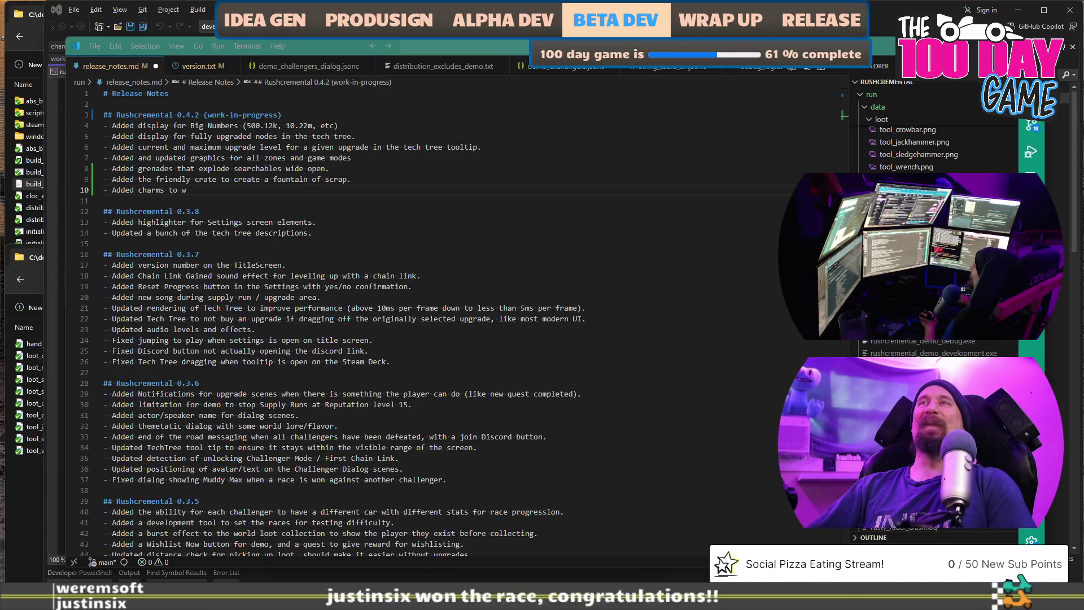
# Begin the next bullet reading '- Added charms to' in release_notes.md
pyautogui.click(422, 192)
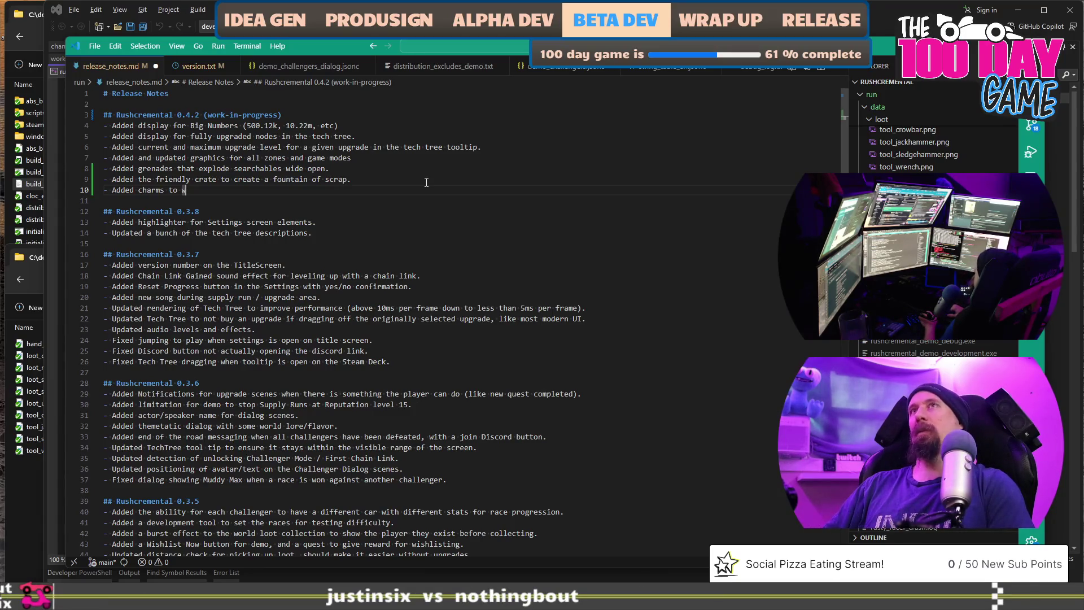
pyautogui.press('BackSpace')
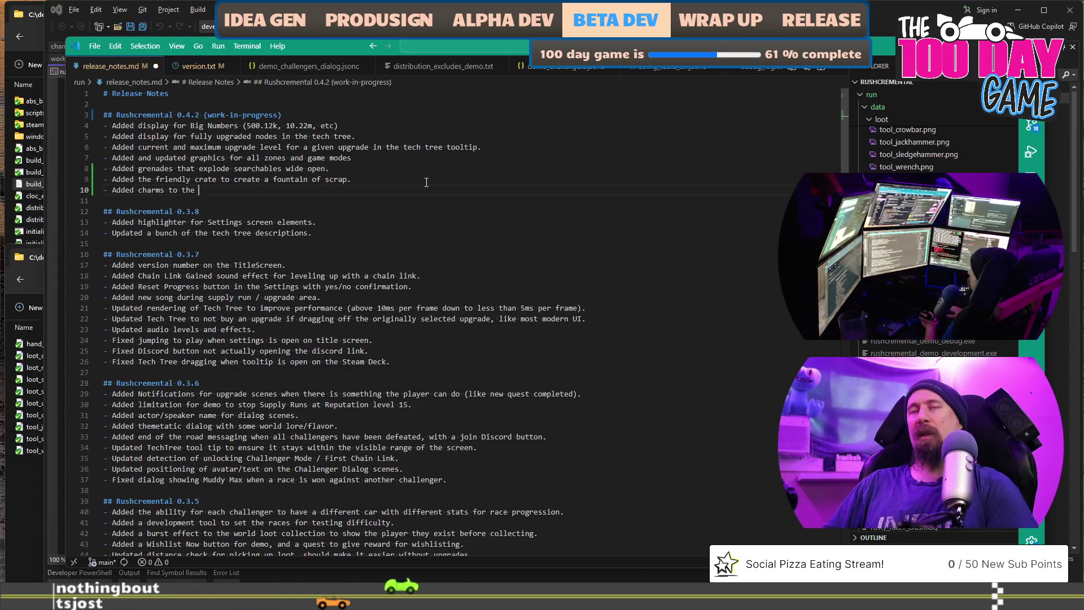
pyautogui.write('the')
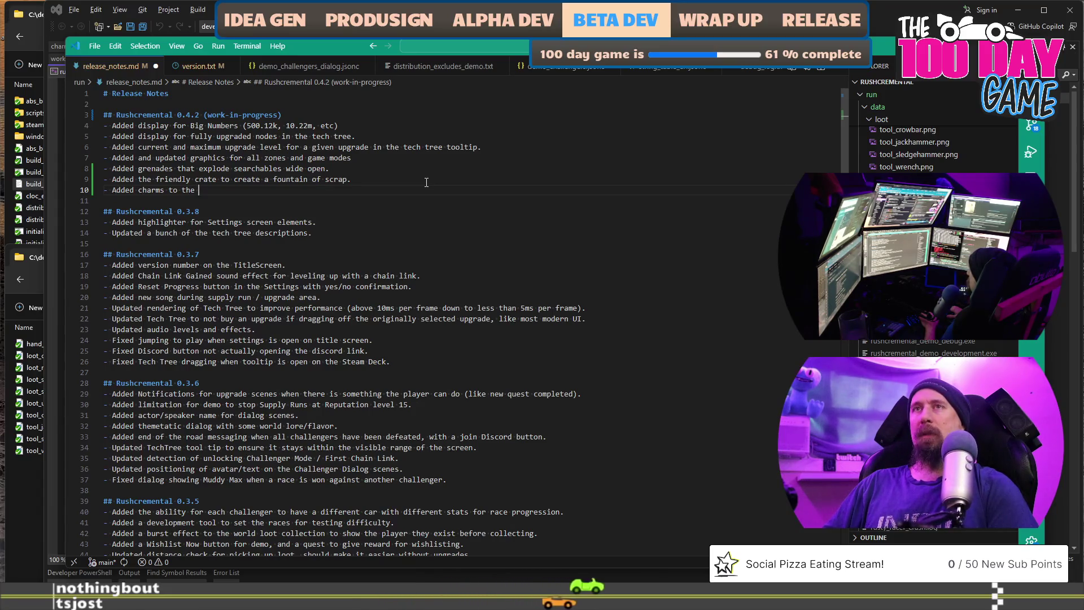
# Reword the note to 'Added charms to the game to be rewarded from', then switch to the reward code in Visual Studio
pyautogui.press('BackSpace')
pyautogui.press('BackSpace')
pyautogui.press('BackSpace')
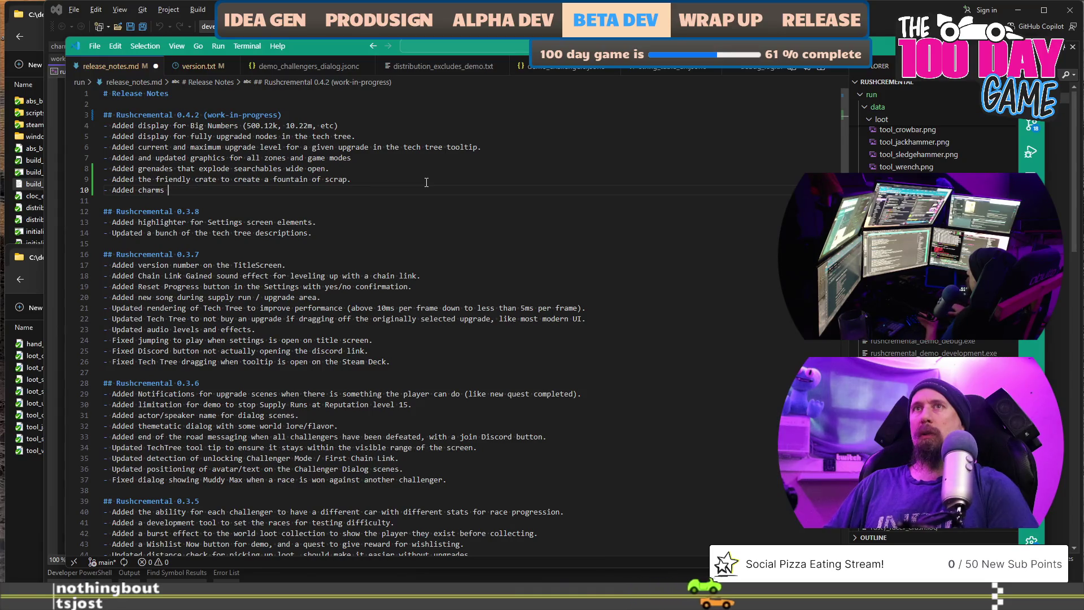
pyautogui.write('to the game to be u')
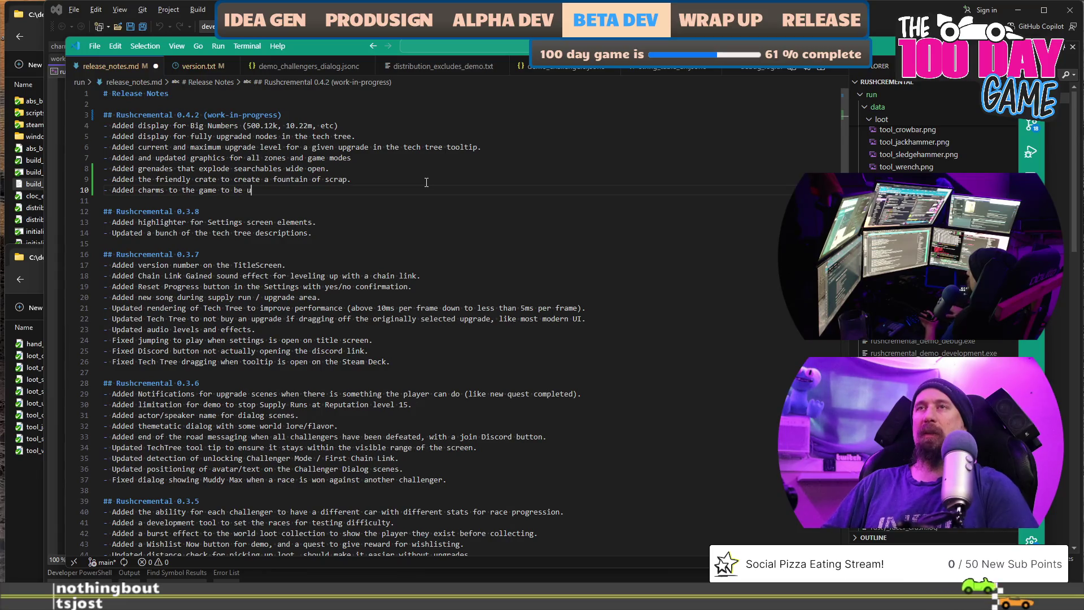
pyautogui.write('ked')
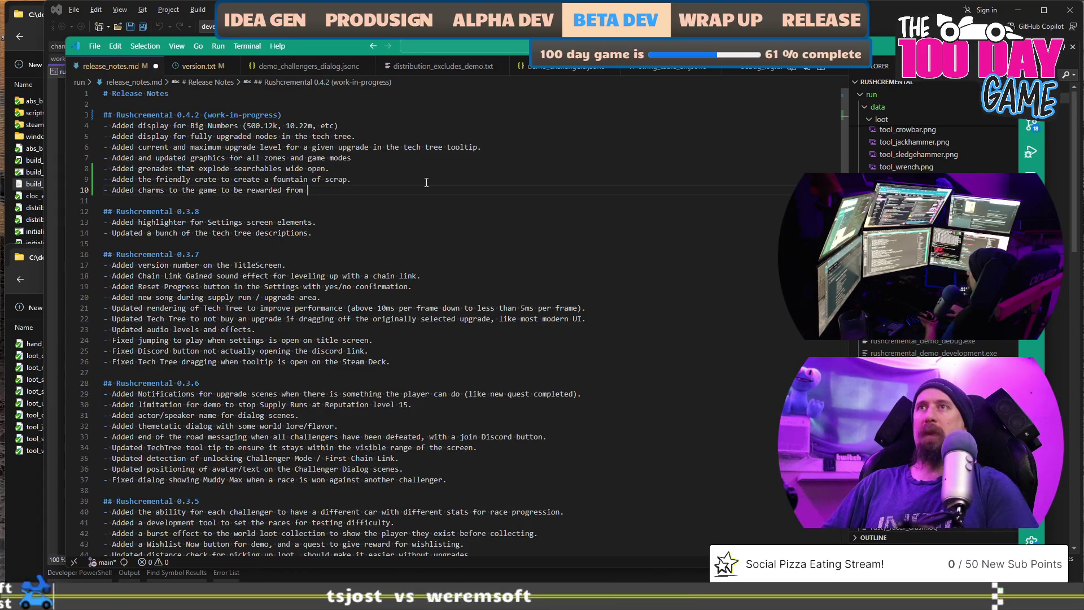
pyautogui.hotkey('alt', 'Tab')
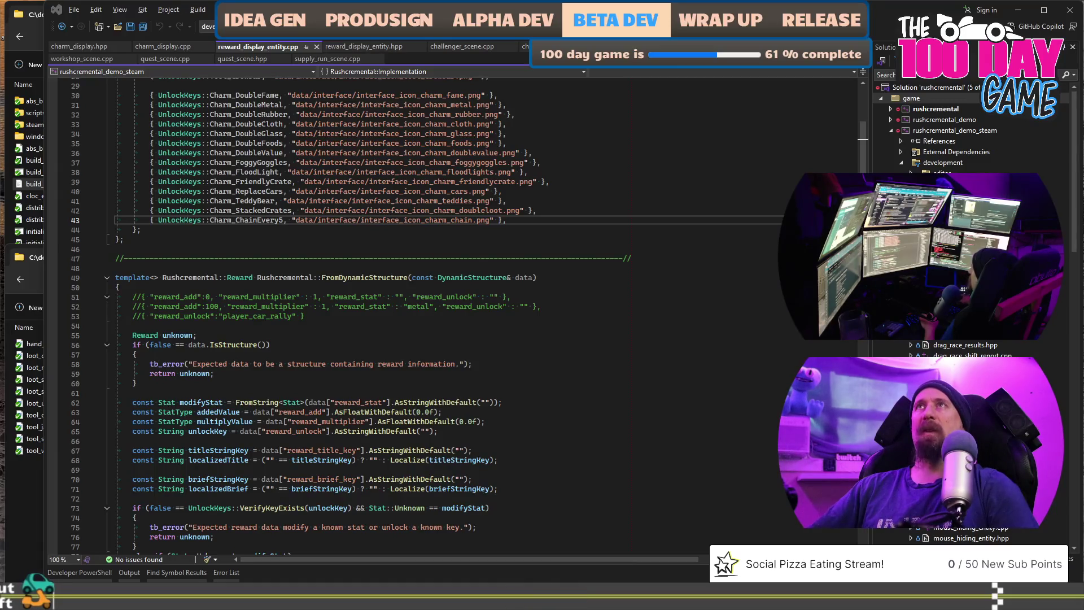
pyautogui.click(631, 229)
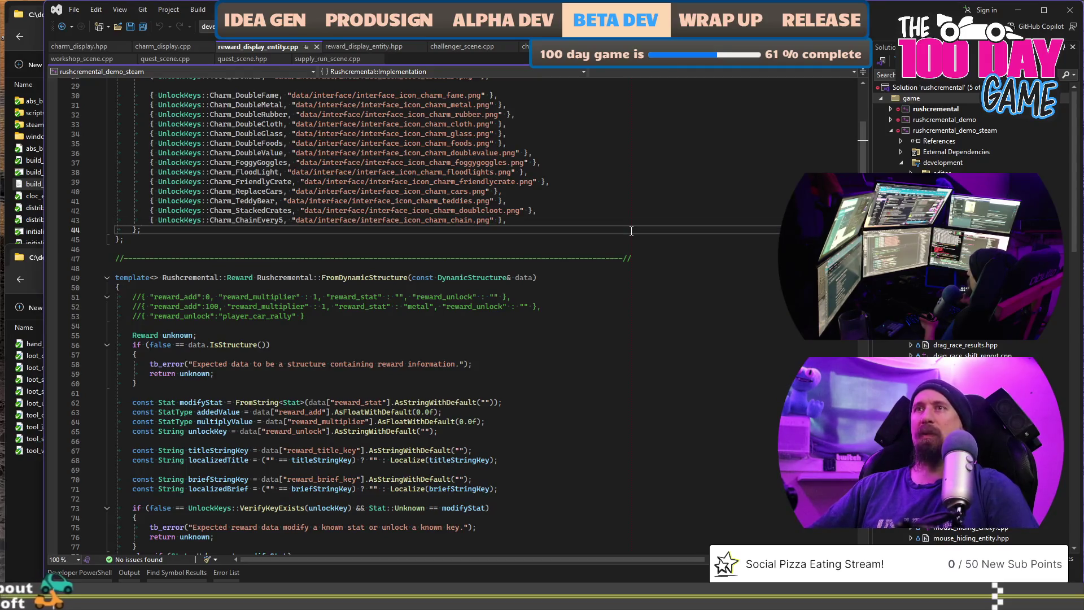
pyautogui.scroll(-4, 631, 229)
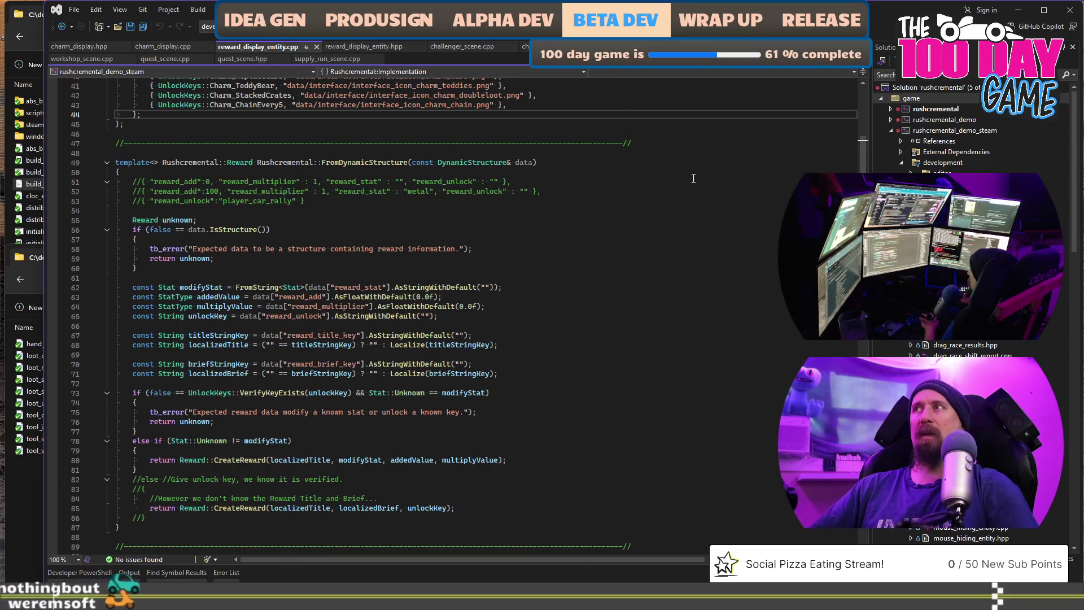
pyautogui.scroll(-7, 854, 163)
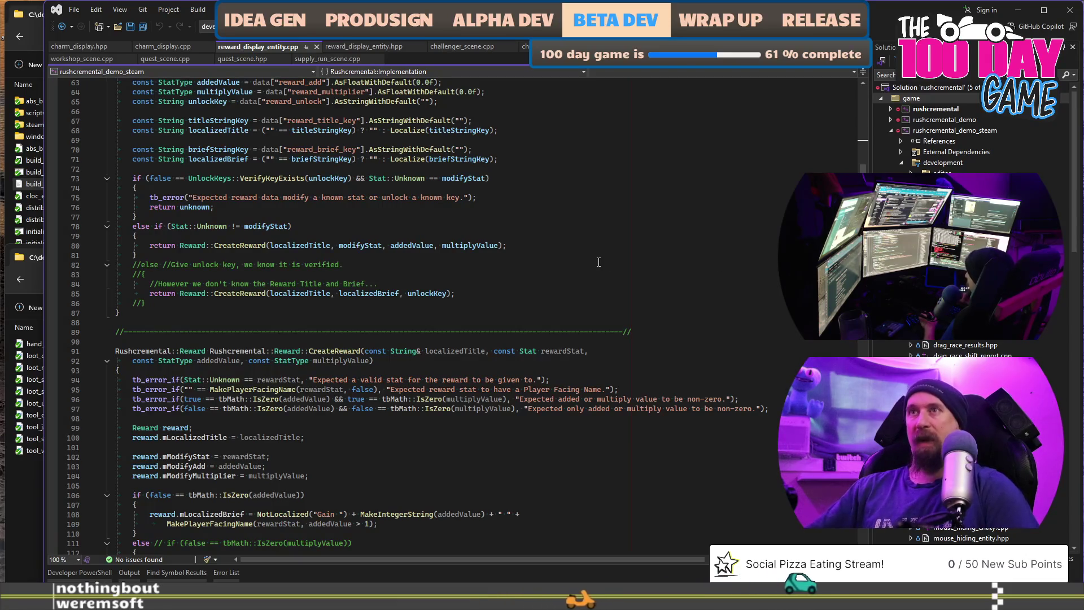
pyautogui.click(576, 247)
# Look over the reward-data parsing branches around lines 75-83 of reward_display_entity.cpp
pyautogui.click(601, 228)
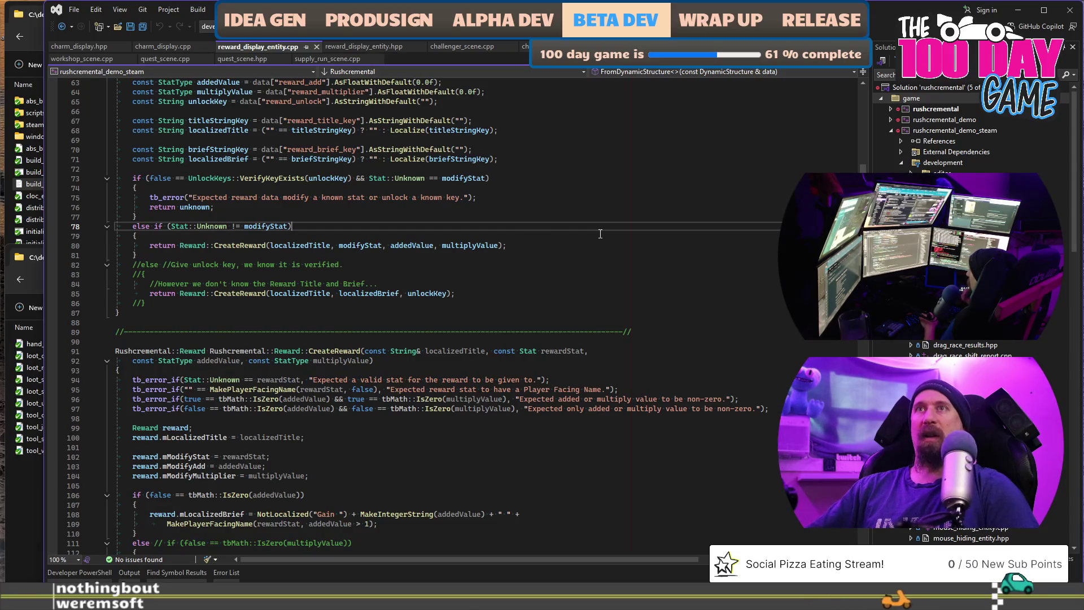
pyautogui.click(604, 201)
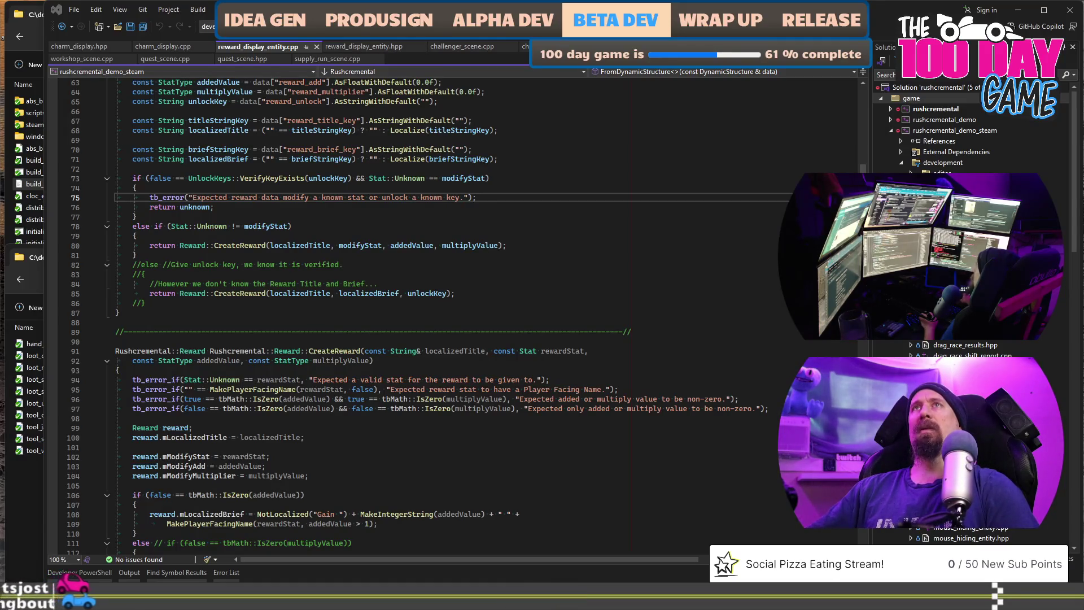
pyautogui.click(627, 273)
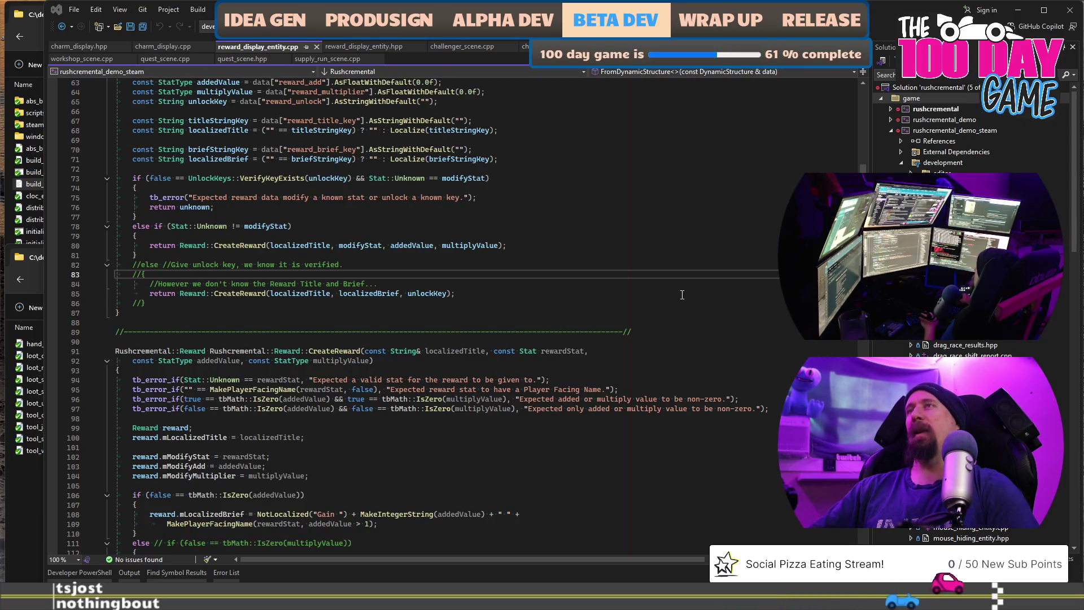
pyautogui.scroll(-3, 974, 348)
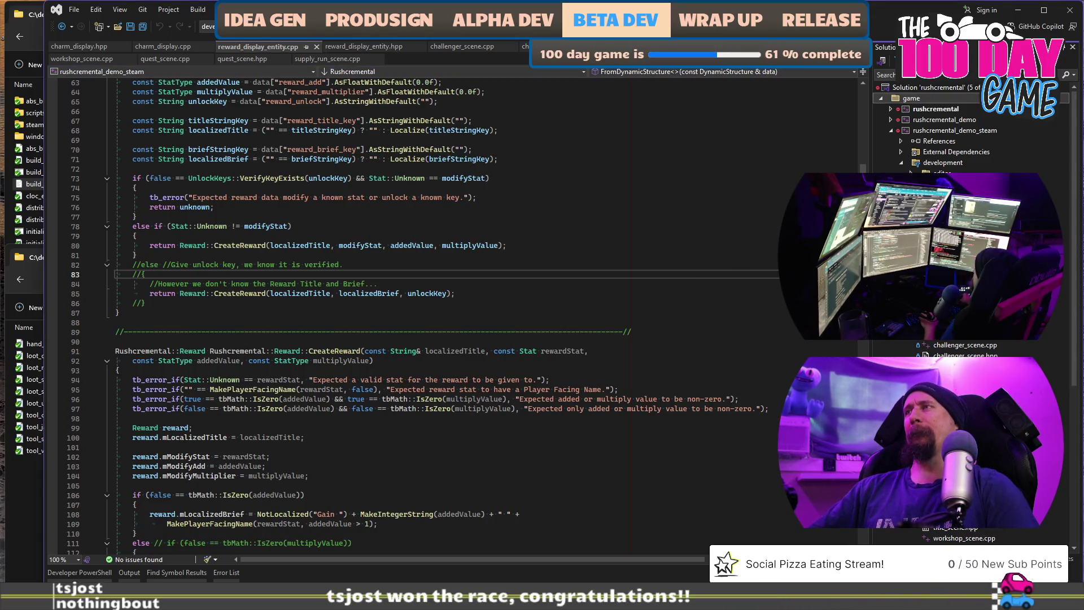
pyautogui.scroll(-3, 975, 347)
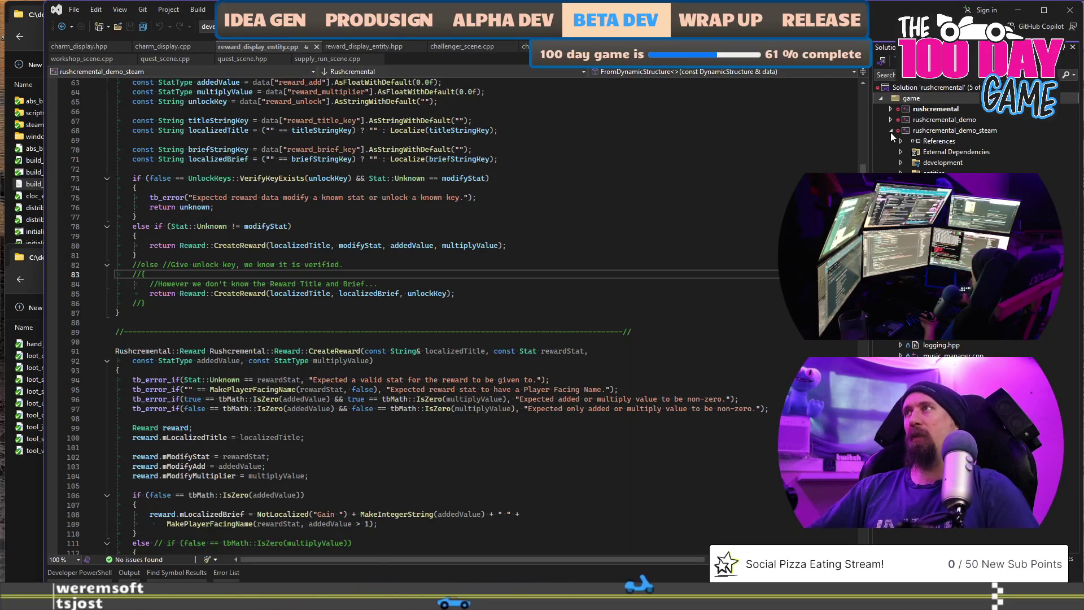
pyautogui.click(618, 217)
pyautogui.scroll(6, 617, 218)
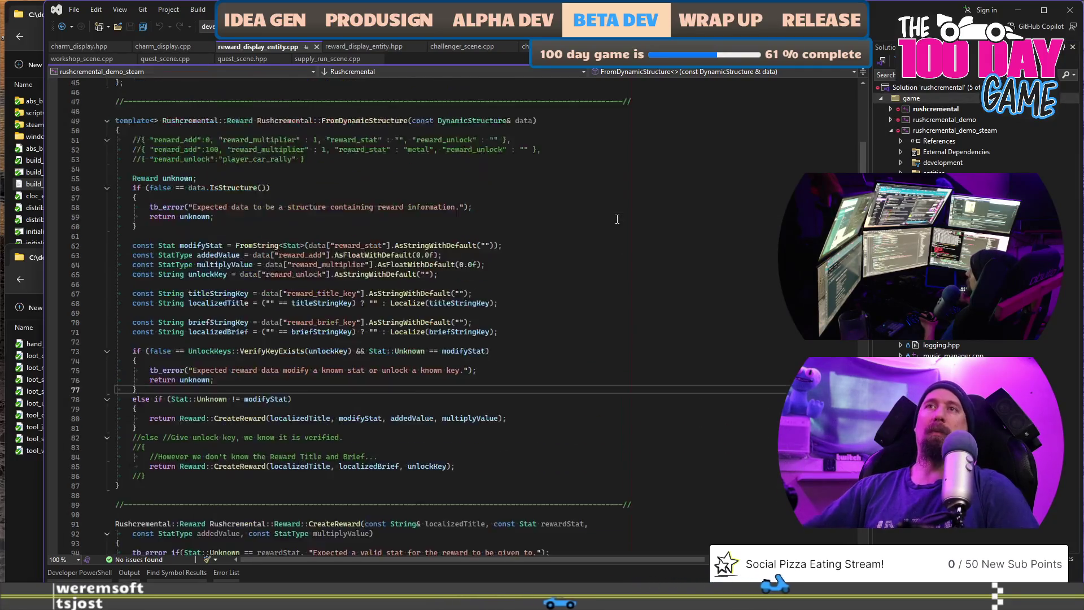
pyautogui.scroll(2, 617, 219)
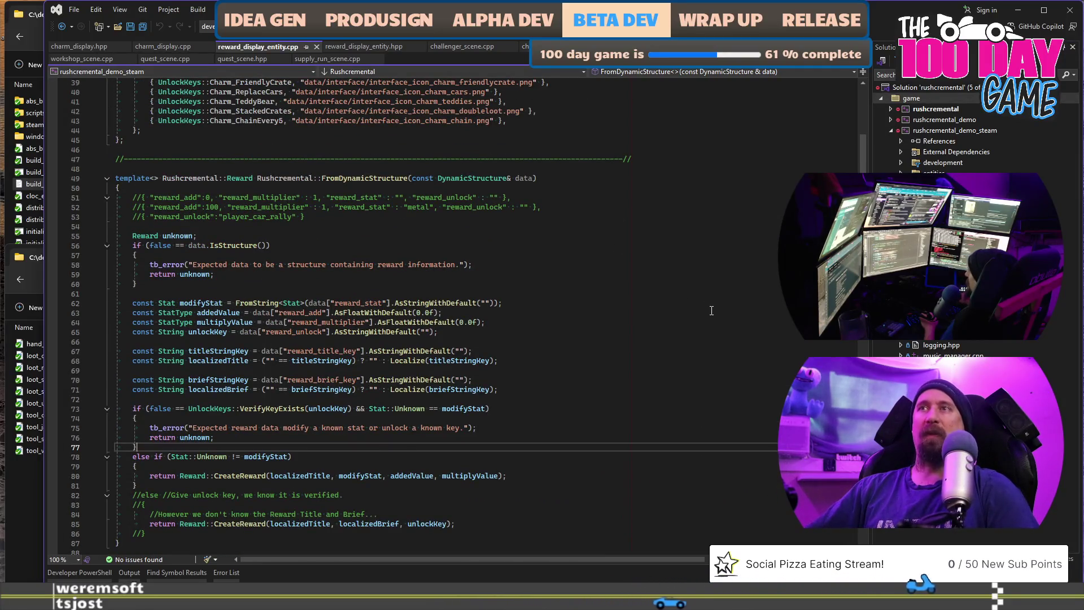
pyautogui.scroll(6, 666, 278)
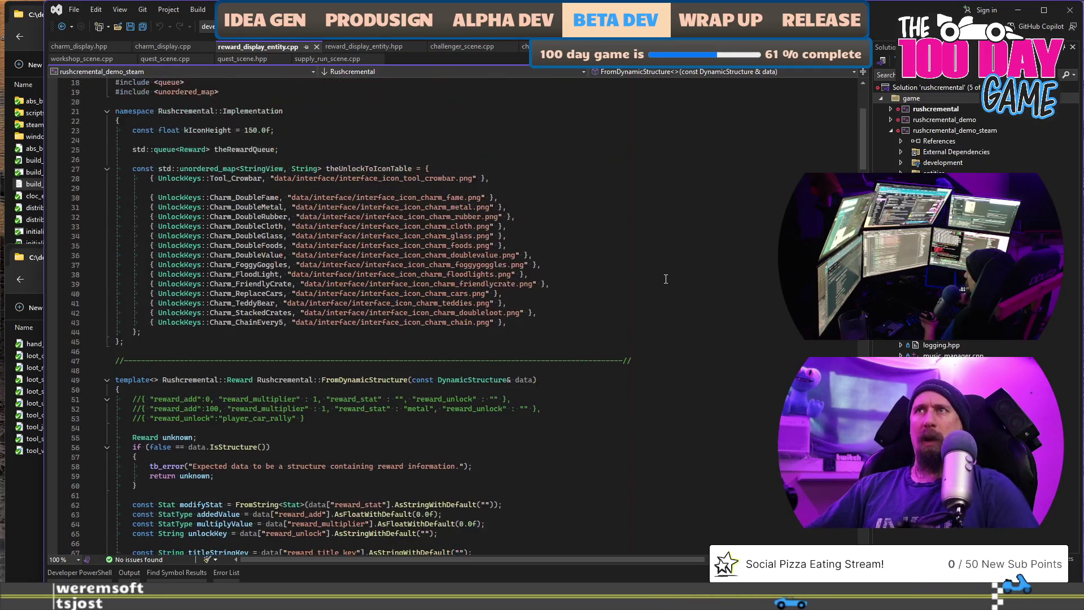
pyautogui.scroll(-2, 666, 279)
pyautogui.scroll(-4, 666, 279)
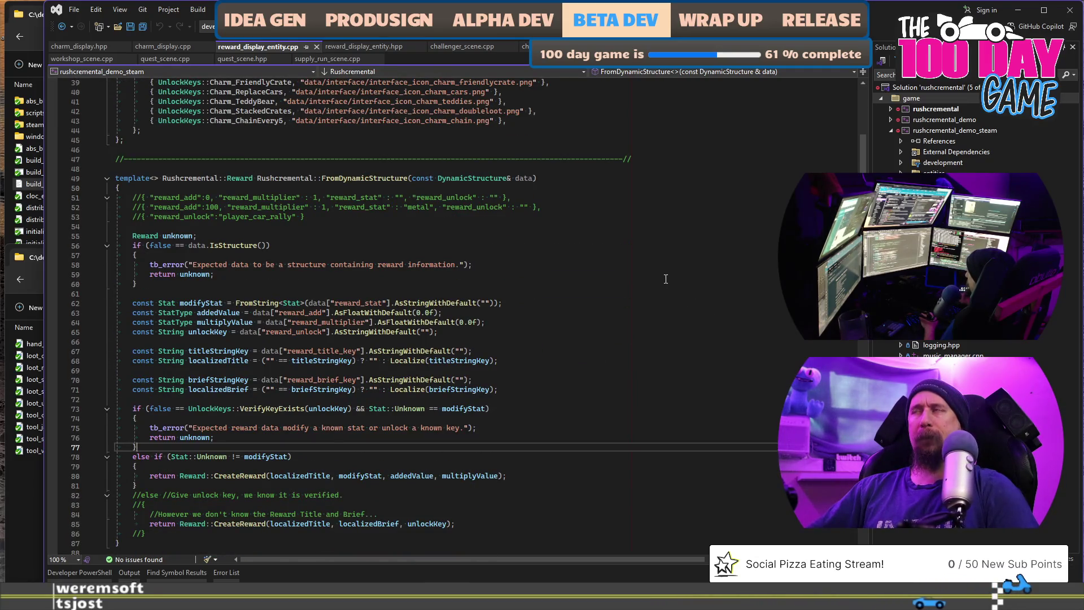
pyautogui.click(633, 308)
# Launch the game, open Profile 1 and dig through a supply run to collect scrap
pyautogui.press('F5')
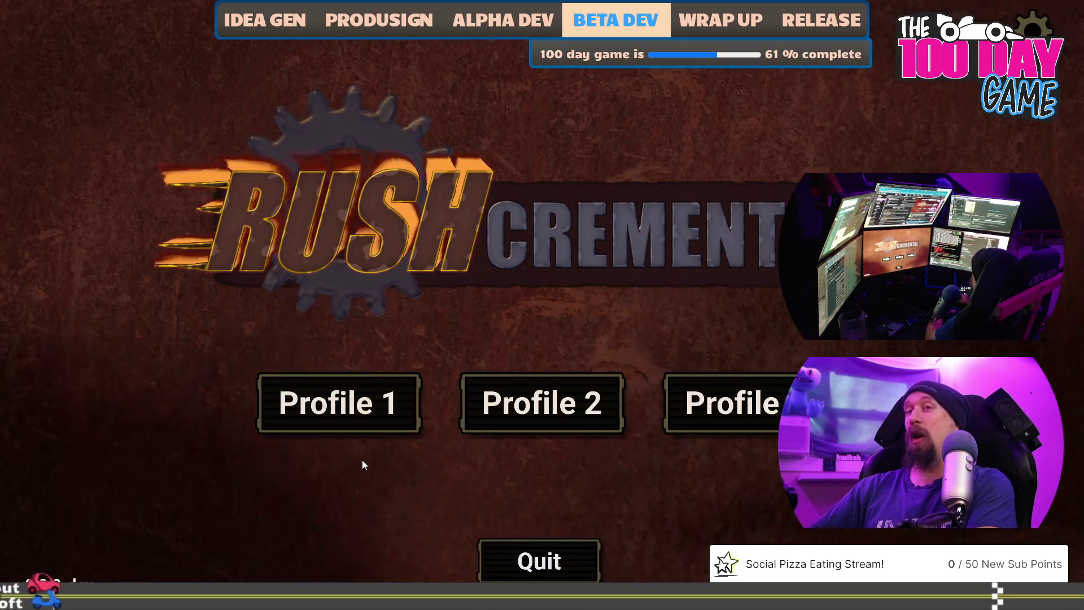
pyautogui.click(369, 414)
pyautogui.moveTo(543, 406)
pyautogui.mouseDown()
pyautogui.moveTo(608, 342)
pyautogui.moveTo(427, 528)
pyautogui.mouseUp()
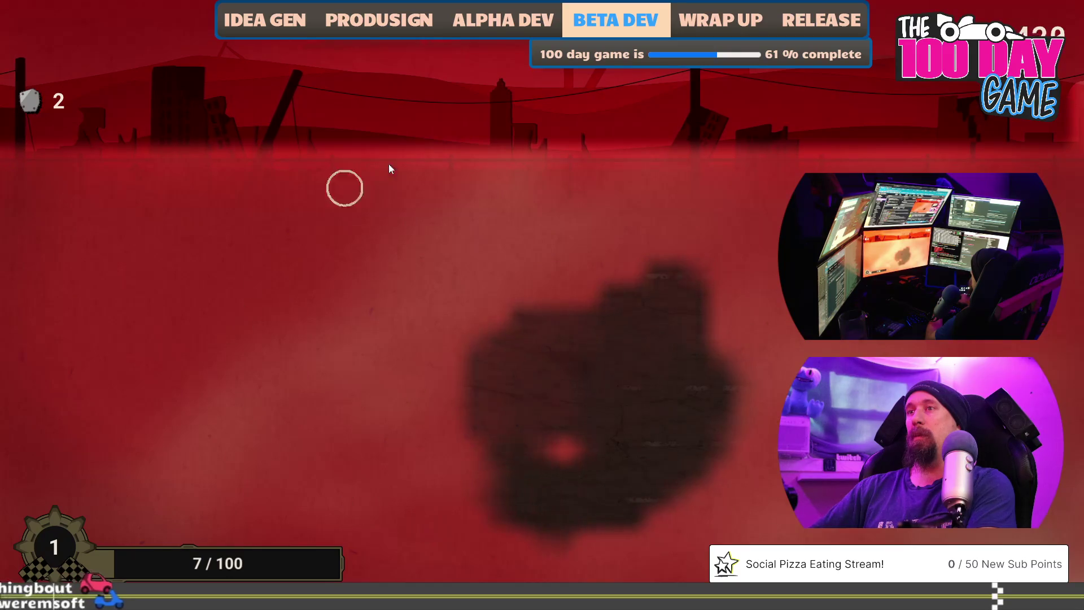
pyautogui.moveTo(428, 530)
pyautogui.mouseDown()
pyautogui.moveTo(337, 490)
pyautogui.moveTo(383, 439)
pyautogui.mouseUp()
pyautogui.click(444, 554)
pyautogui.moveTo(542, 304)
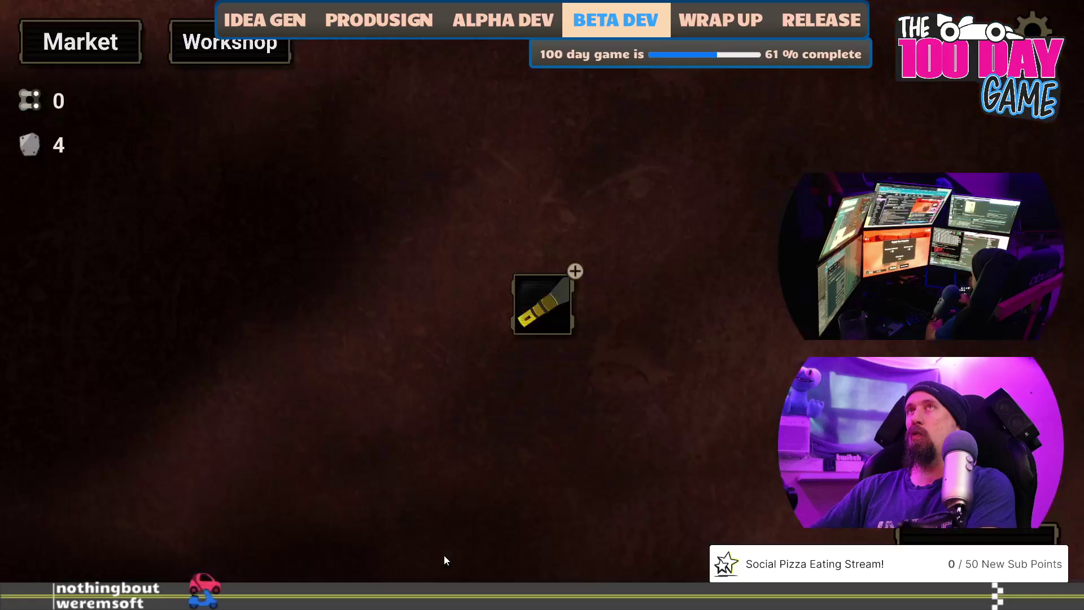
# Buy two Flashlight upgrades, then start another run and dig for more scrap
pyautogui.click(534, 306)
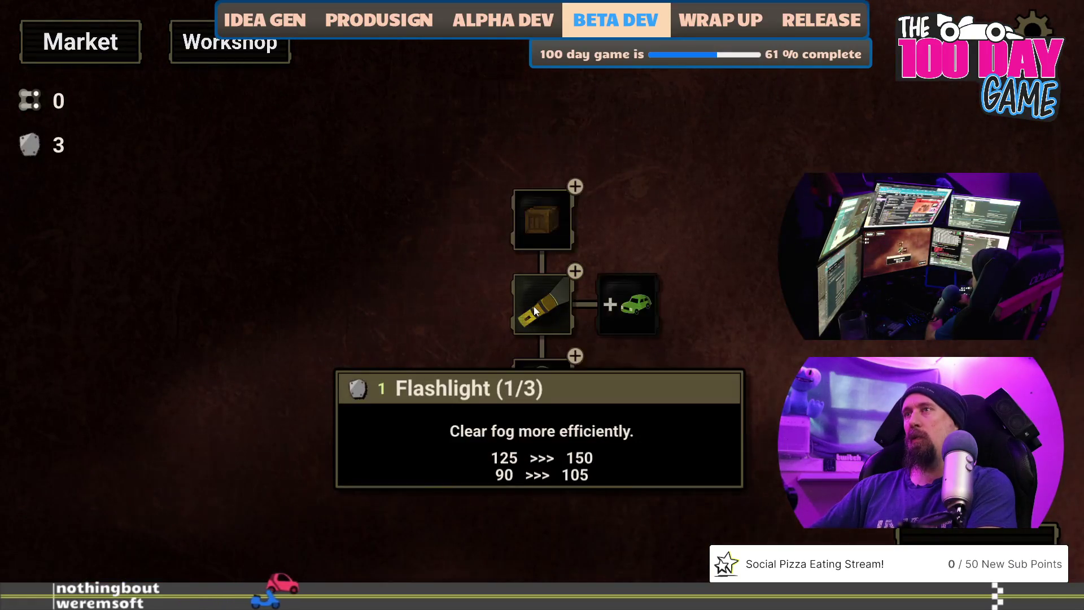
pyautogui.click(534, 306)
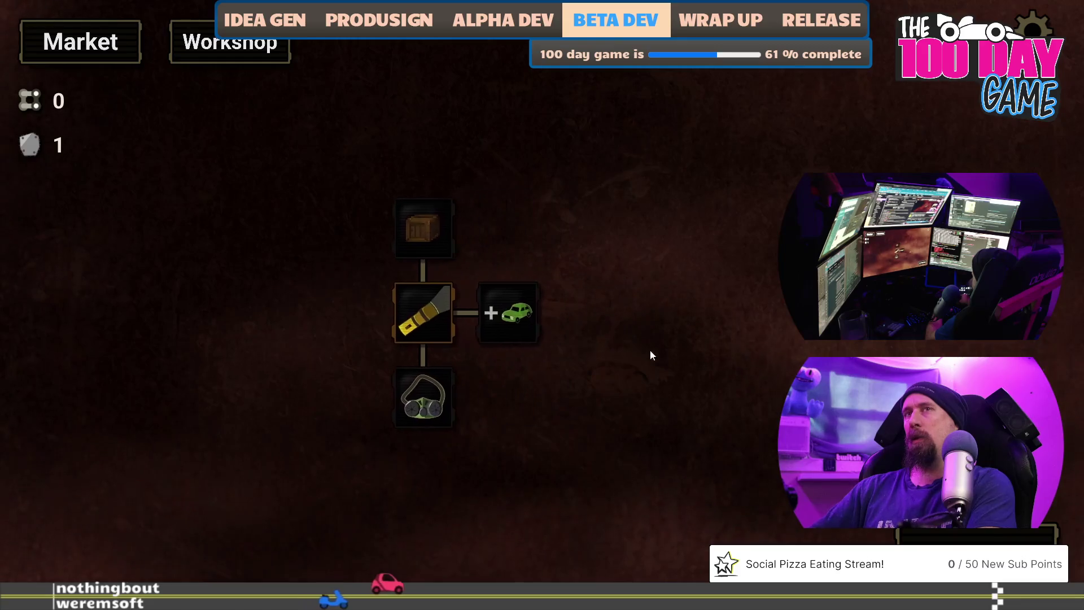
pyautogui.moveTo(777, 340); pyautogui.dragTo(626, 362)
pyautogui.press('space')
pyautogui.moveTo(515, 399)
pyautogui.mouseDown()
pyautogui.moveTo(556, 235)
pyautogui.moveTo(757, 307)
pyautogui.mouseUp()
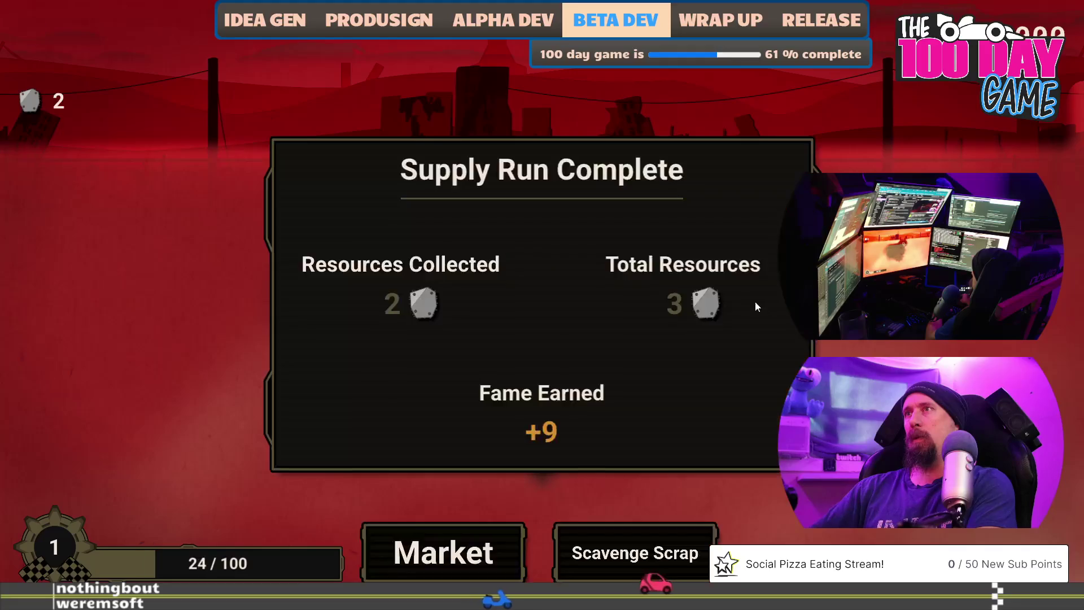
# Play another supply run clearing fog across the level, then buy the More Cars upgrade
pyautogui.click(463, 556)
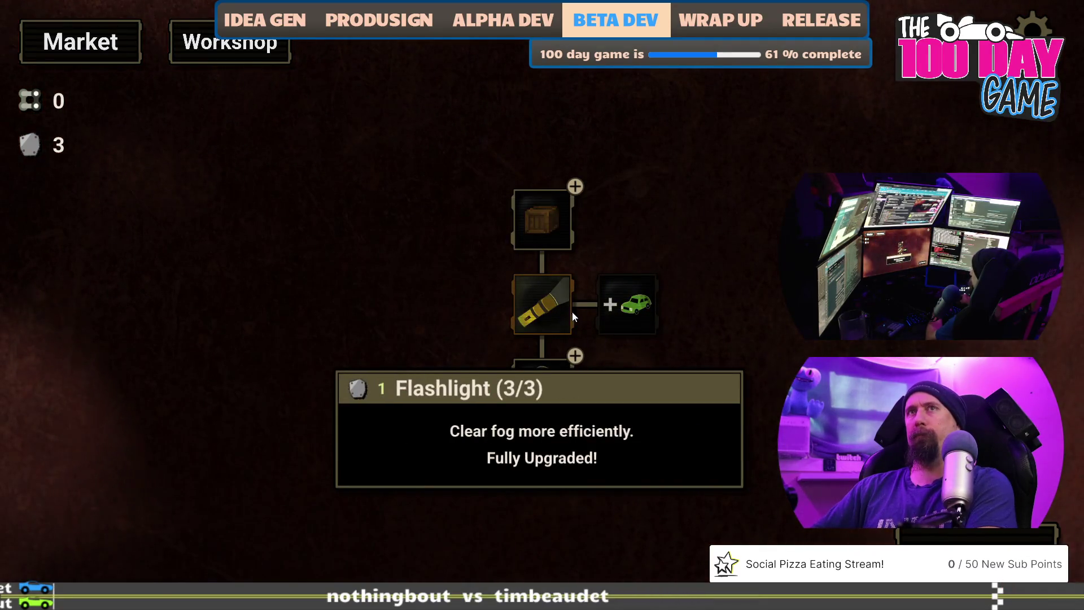
pyautogui.press('Escape')
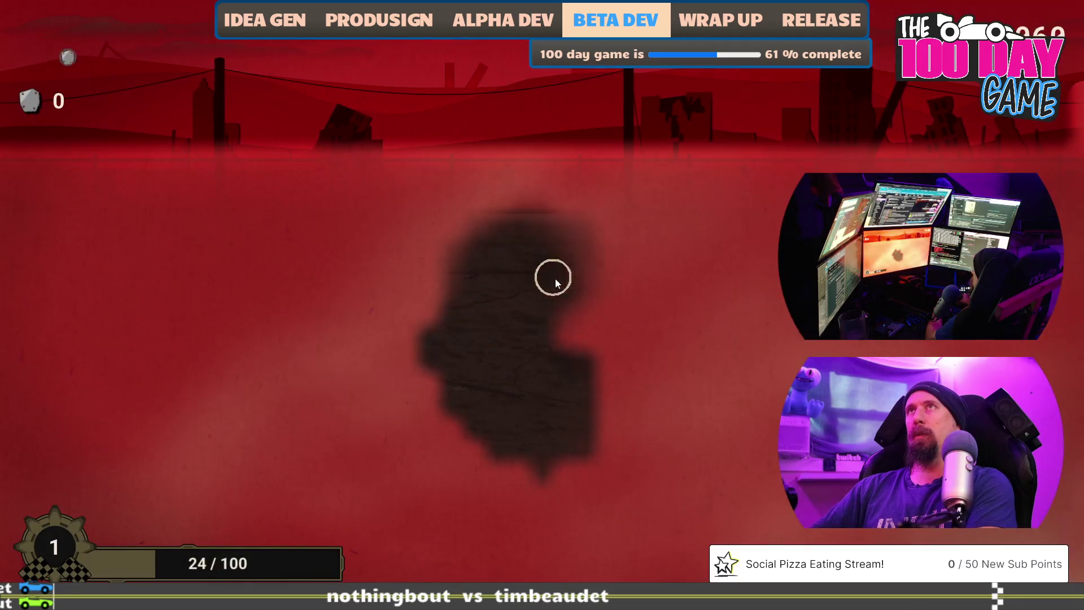
pyautogui.moveTo(732, 450)
pyautogui.mouseDown()
pyautogui.moveTo(675, 511)
pyautogui.moveTo(395, 497)
pyautogui.moveTo(329, 368)
pyautogui.moveTo(359, 422)
pyautogui.mouseUp()
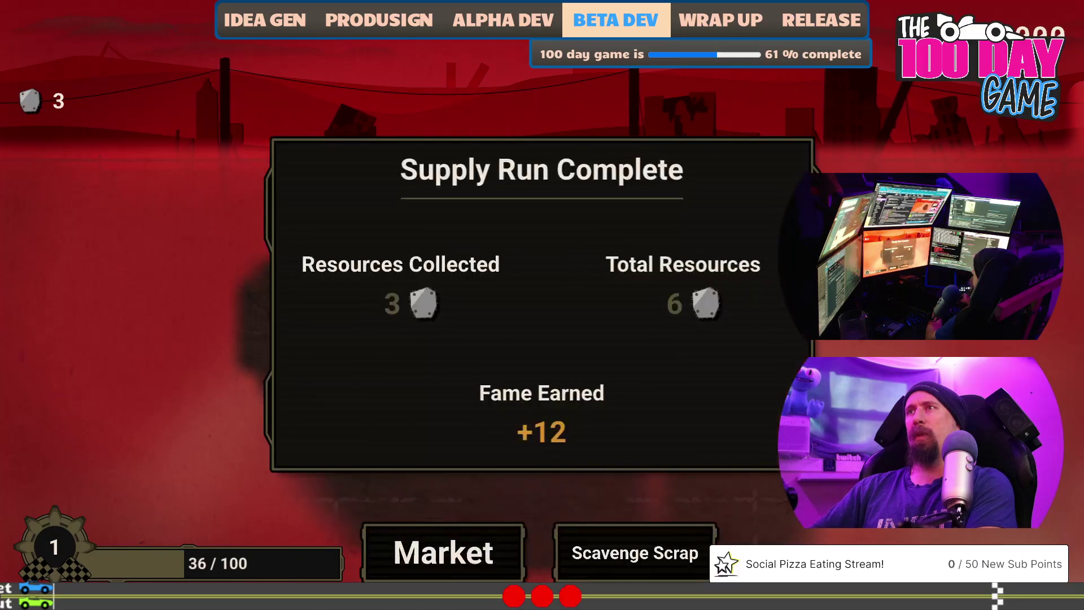
pyautogui.click(479, 547)
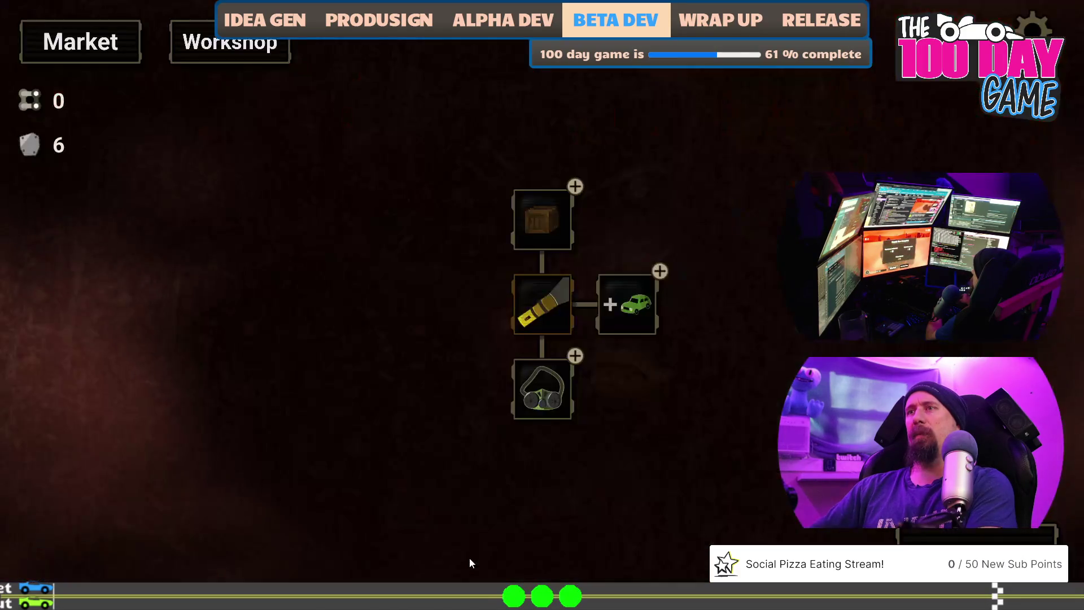
pyautogui.click(632, 313)
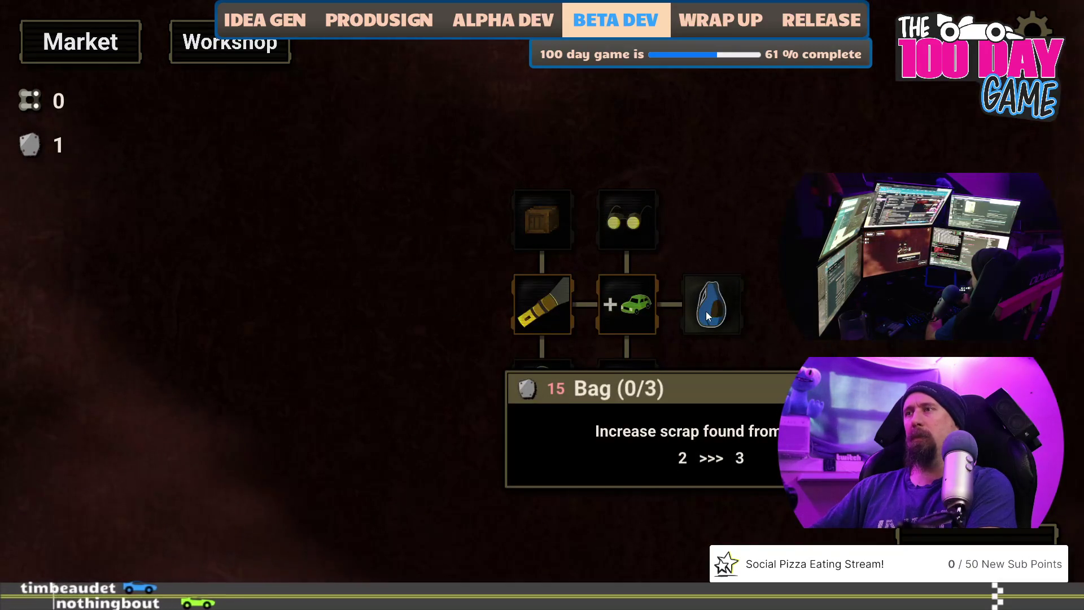
# Finish a run collecting 10 scrap, start the next scavenging run and open the developer console
pyautogui.press('space')
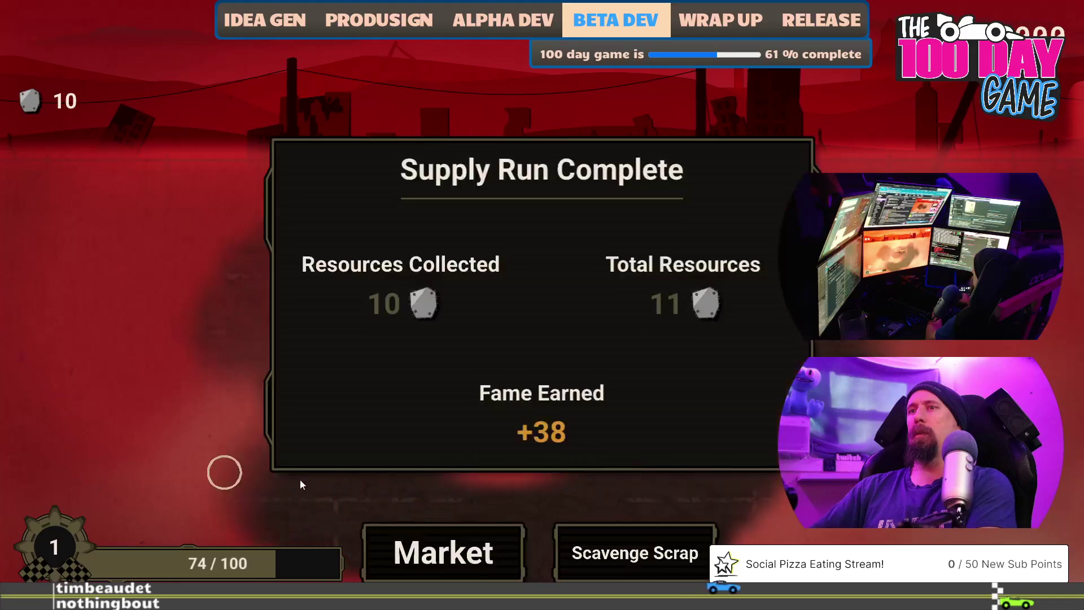
pyautogui.click(469, 566)
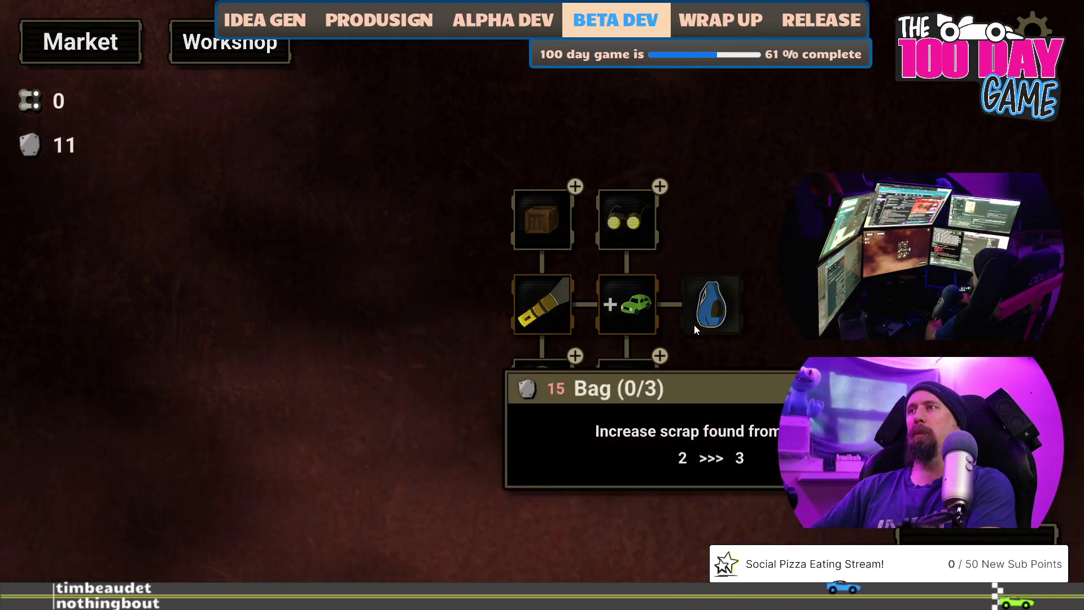
pyautogui.press('space')
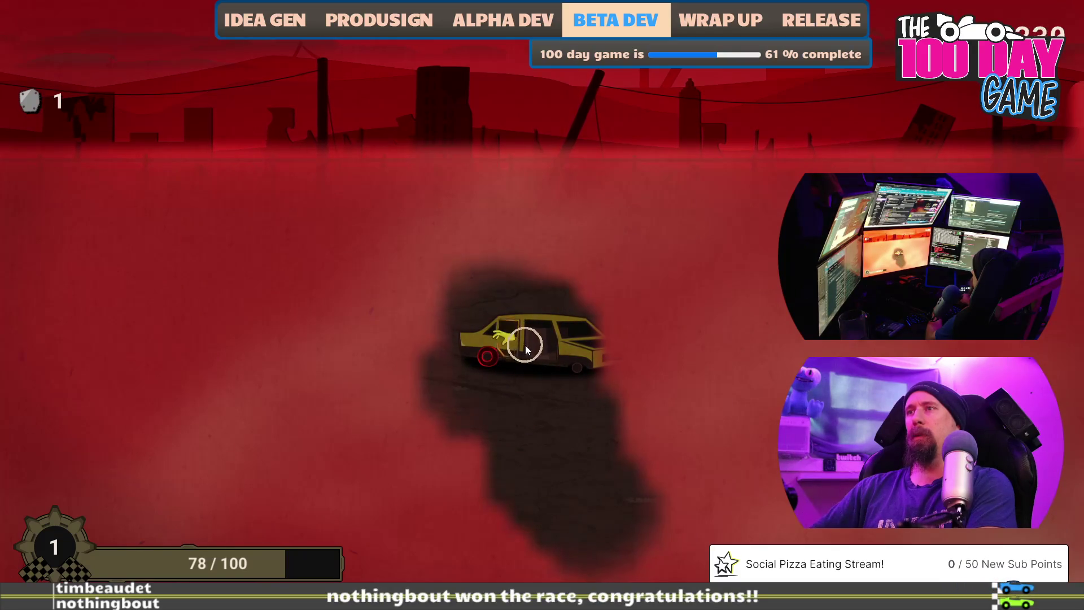
pyautogui.press('`')
pyautogui.write('give 20 bo')
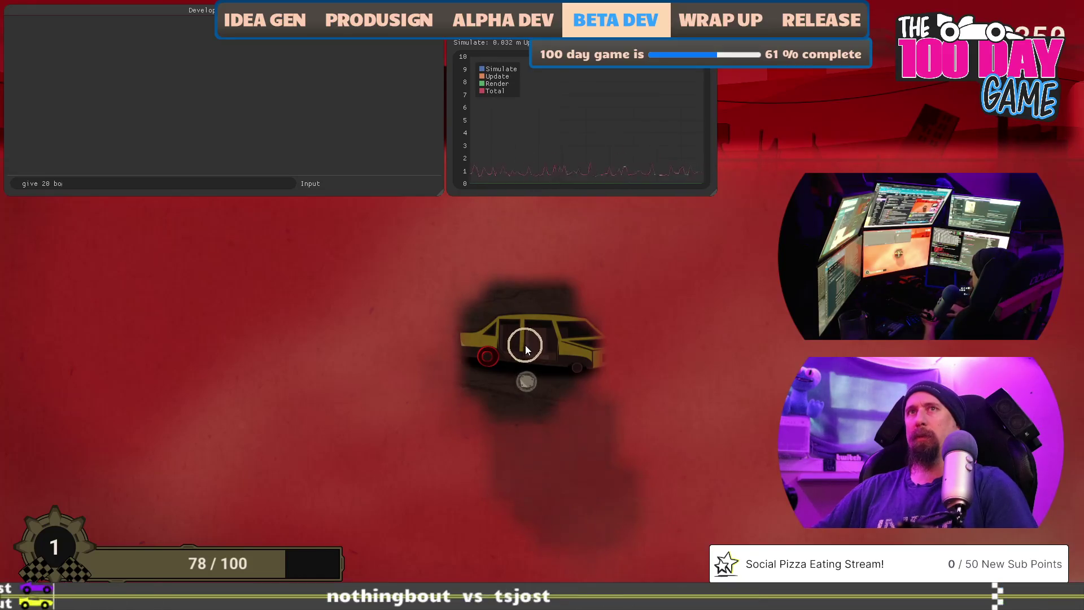
pyautogui.write('metal')
# Grant 20 metal through the dev console and buy the Bag upgrade from the Market
pyautogui.press('Return')
pyautogui.press('`')
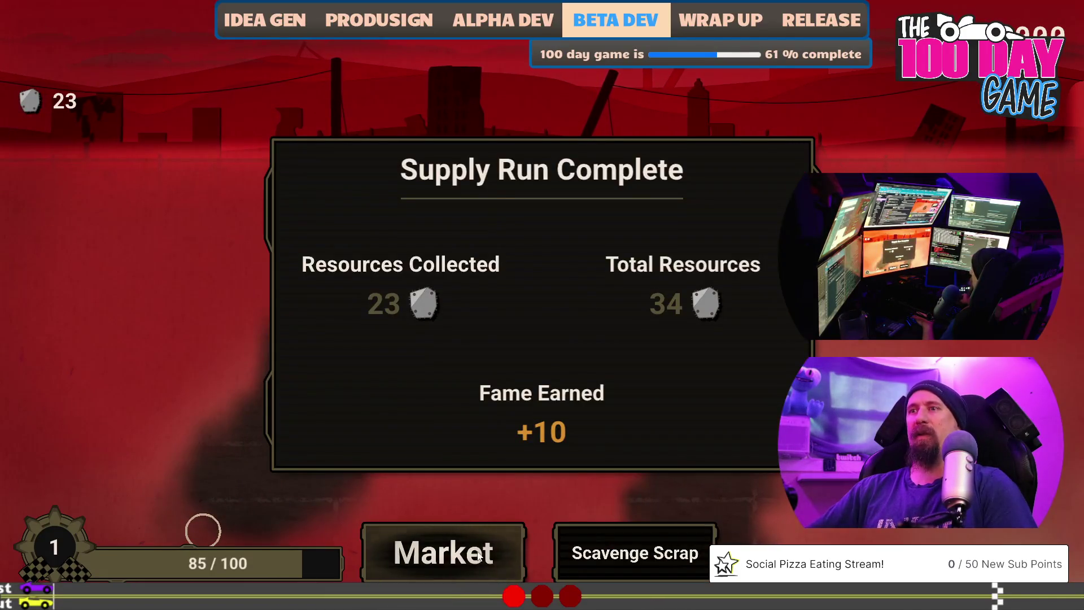
pyautogui.click(478, 553)
pyautogui.click(716, 313)
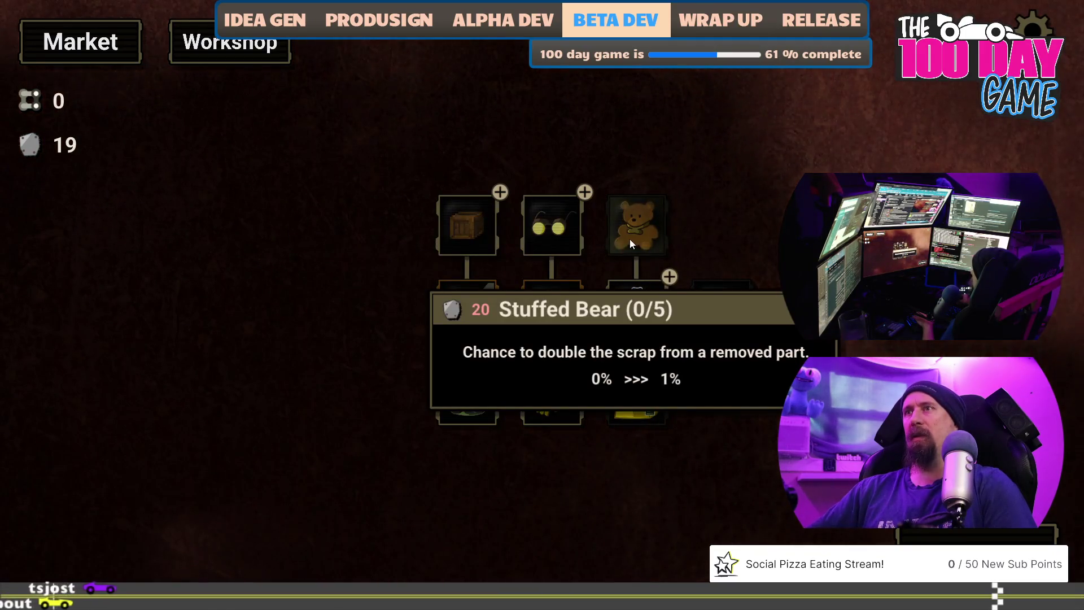
# Grant 2 more metal through the console and buy the Stuffed Bear upgrade
pyautogui.press('`')
pyautogui.write('give 2')
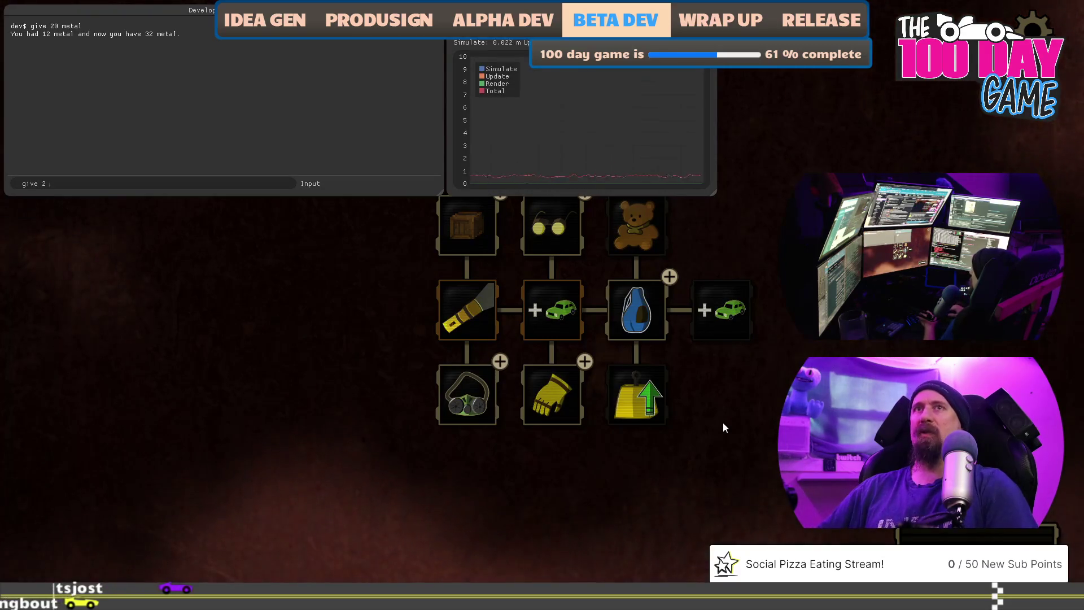
pyautogui.write('metal')
pyautogui.press('Return')
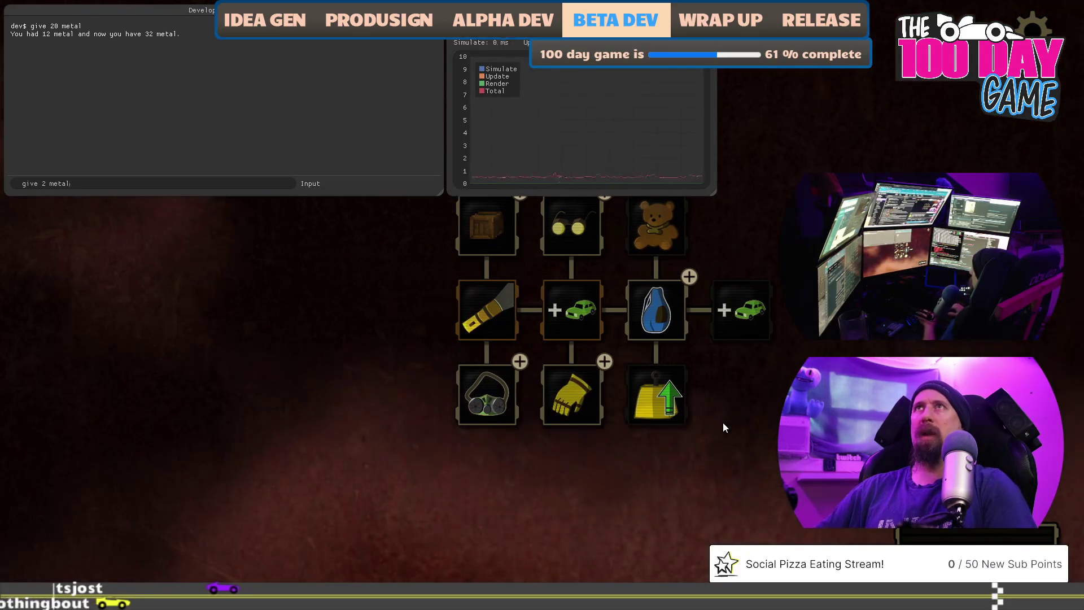
pyautogui.press('`')
pyautogui.click(665, 232)
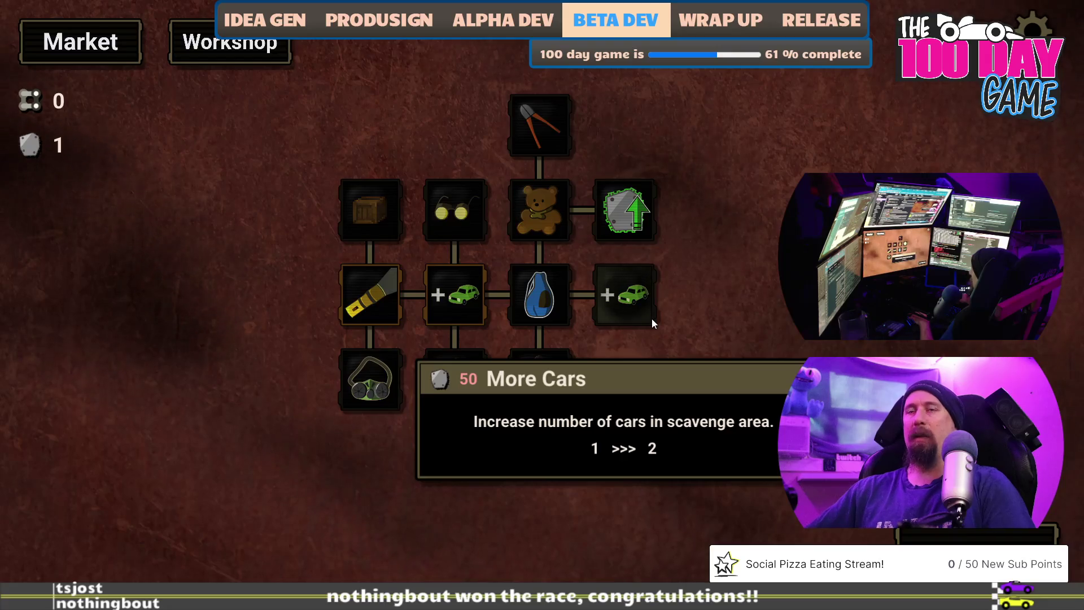
pyautogui.hotkey('alt', 'Tab')
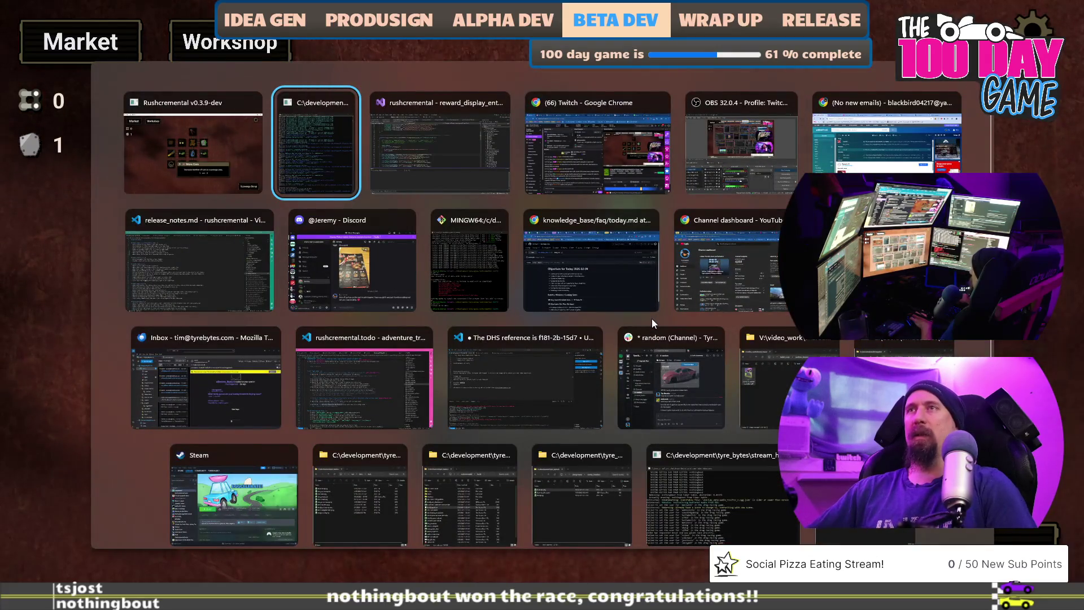
# Return to the Rushcremental window, then launch Photoshop from Windows search with 'pho'
pyautogui.hotkey('alt', 'shift', 'Tab')
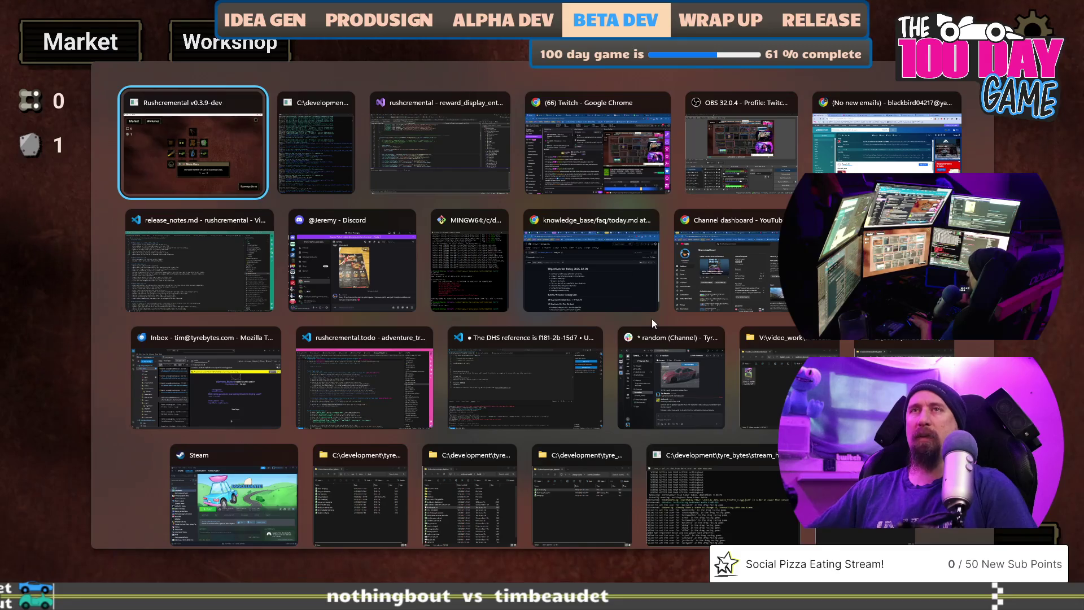
pyautogui.press('super')
pyautogui.write('pho')
pyautogui.press('Return')
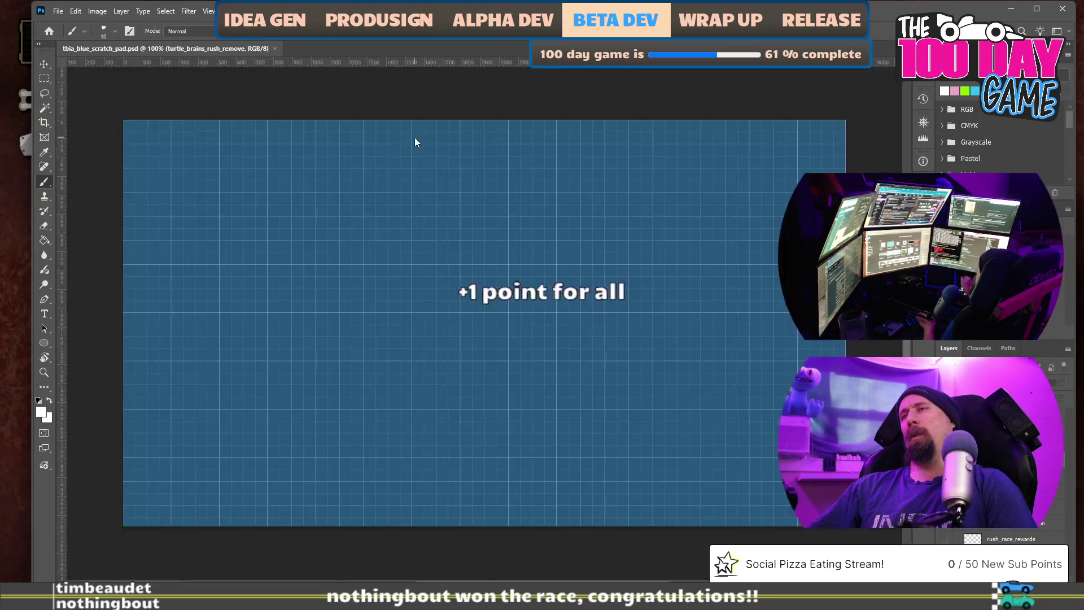
# Switch through the open windows to the C:\development loot-data File Explorer window
pyautogui.hotkey('alt', 'Tab')
pyautogui.hotkey('alt', 'Tab')
pyautogui.hotkey('alt', 'Down')
pyautogui.hotkey('alt', 'Down')
pyautogui.hotkey('alt', 'Left')
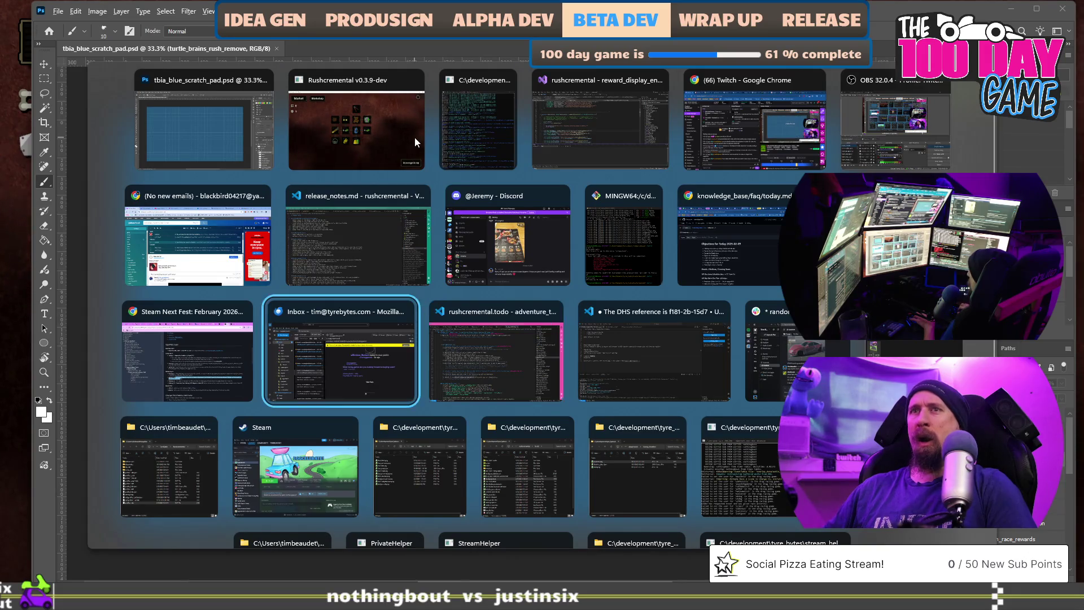
pyautogui.hotkey('alt', 'Left')
pyautogui.hotkey('alt', 'Down')
pyautogui.hotkey('alt', 'Up')
pyautogui.hotkey('alt', 'Up')
pyautogui.hotkey('alt', 'Up')
pyautogui.hotkey('alt', 'Down')
pyautogui.hotkey('alt', 'Down')
pyautogui.hotkey('alt', 'Down')
pyautogui.hotkey('alt', 'Right')
pyautogui.hotkey('alt', 'Right')
pyautogui.hotkey('alt', 'Right')
pyautogui.hotkey('alt', 'Left')
pyautogui.press('alt')
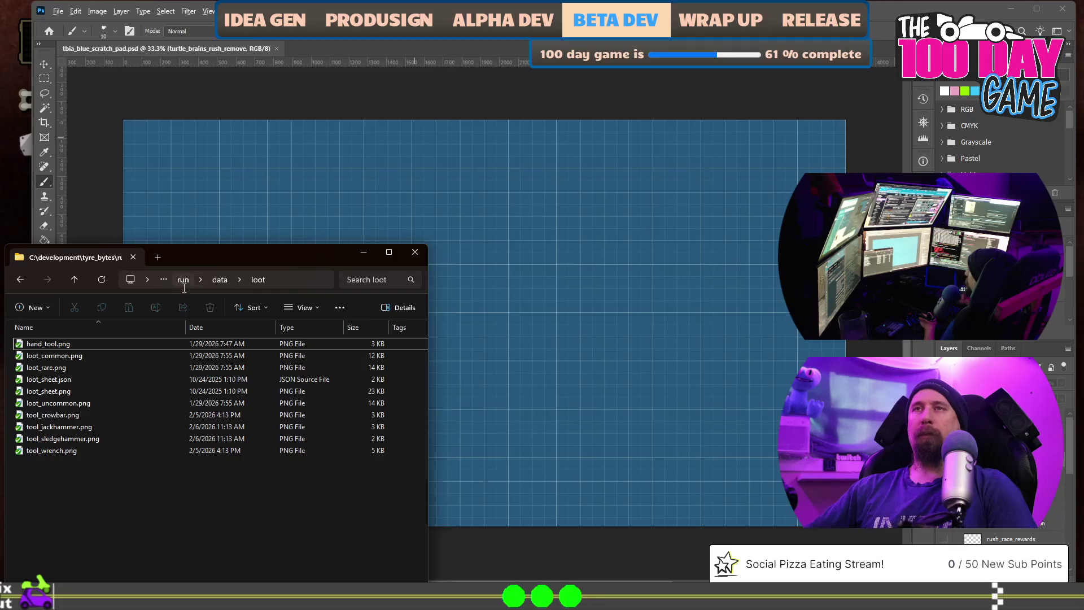
# Open a second Explorer window on the other monitor and browse into the Screenshots folder
pyautogui.press('super+e')
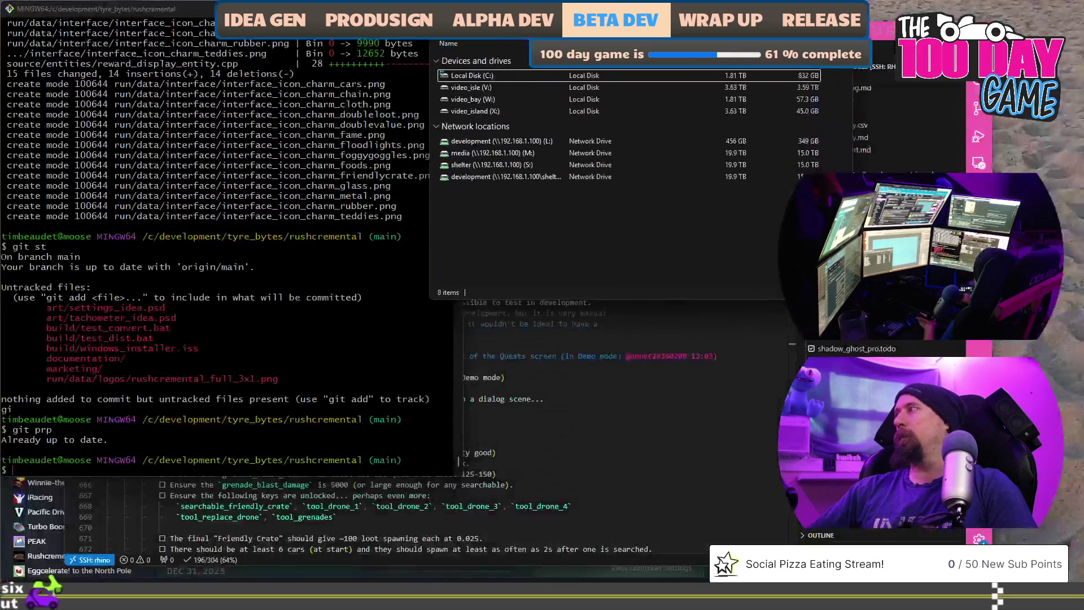
pyautogui.moveTo(763, 60); pyautogui.dragTo(532, 36)
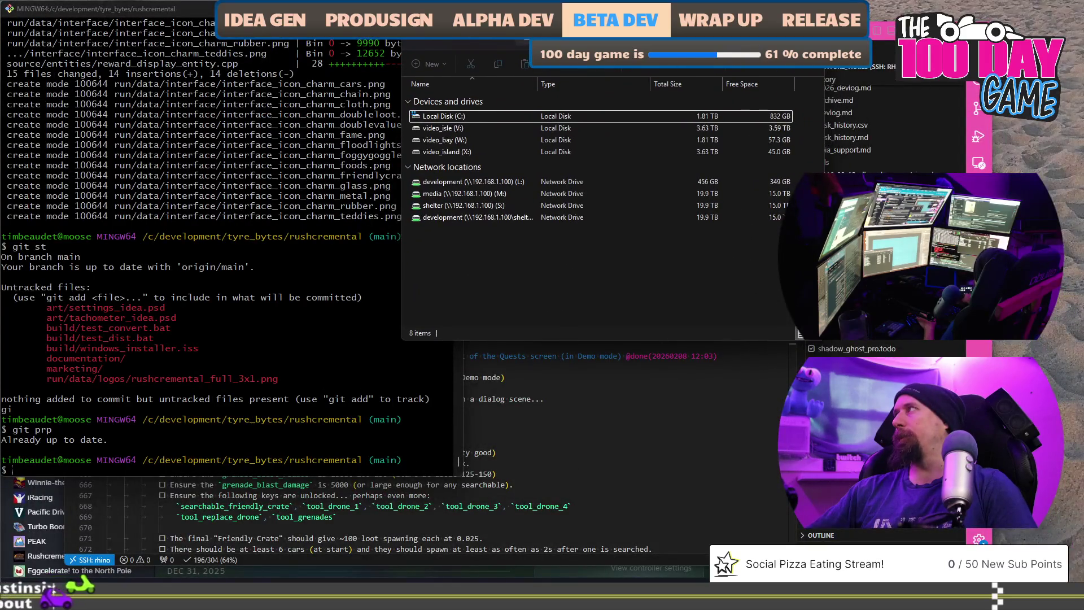
pyautogui.hotkey('alt', 'd')
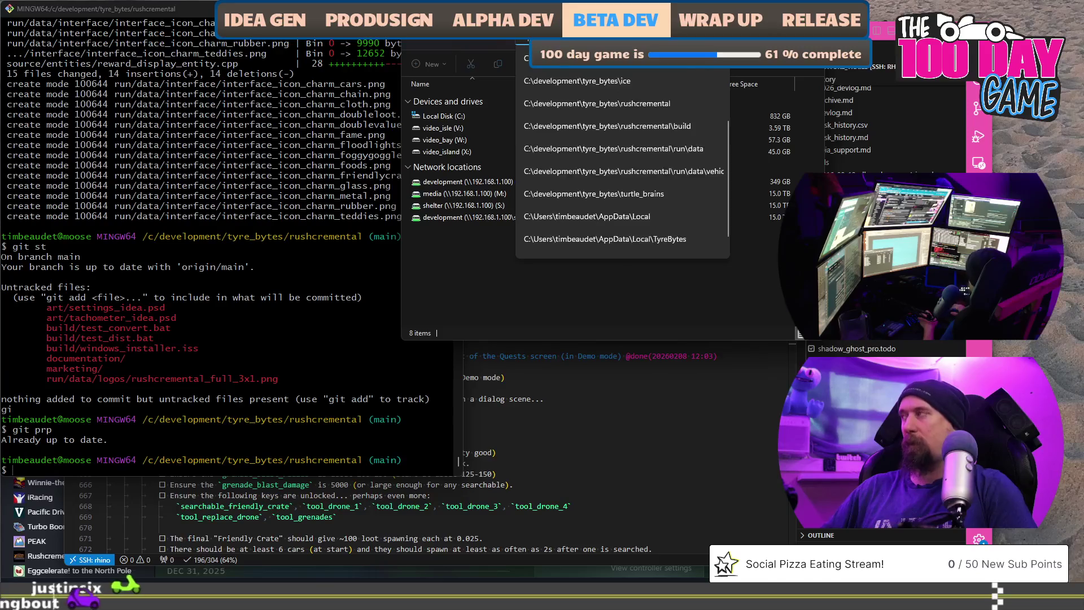
pyautogui.write('c:\\')
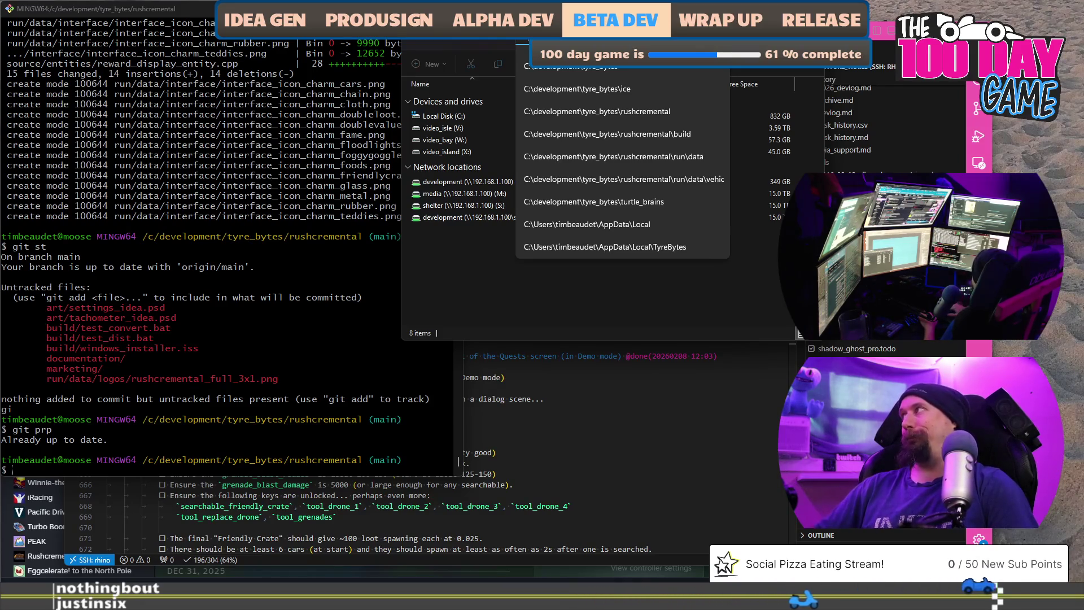
pyautogui.scroll(3, 623, 161)
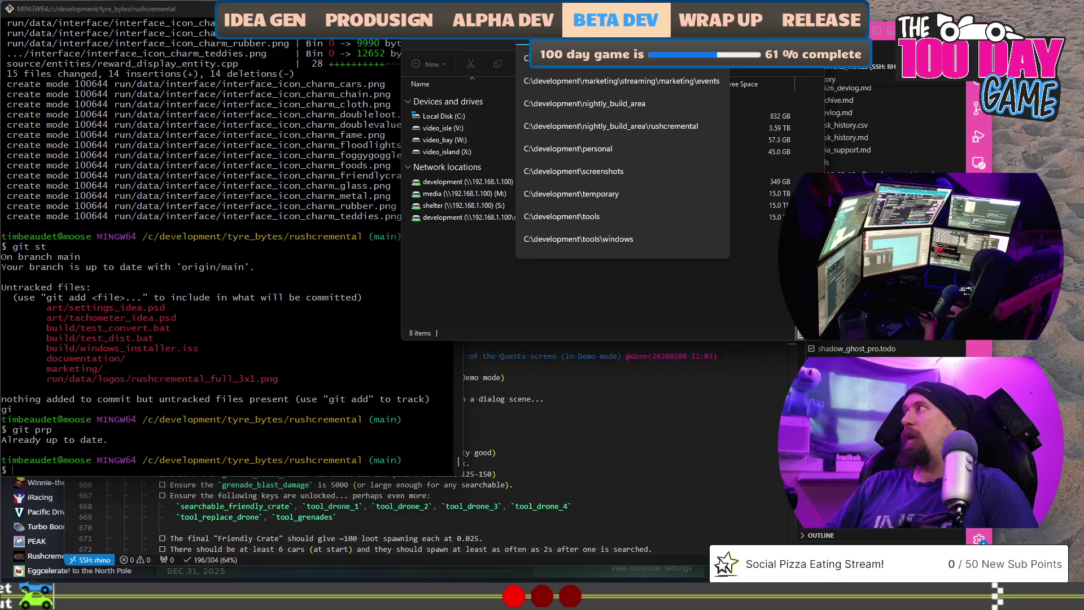
pyautogui.write('s')
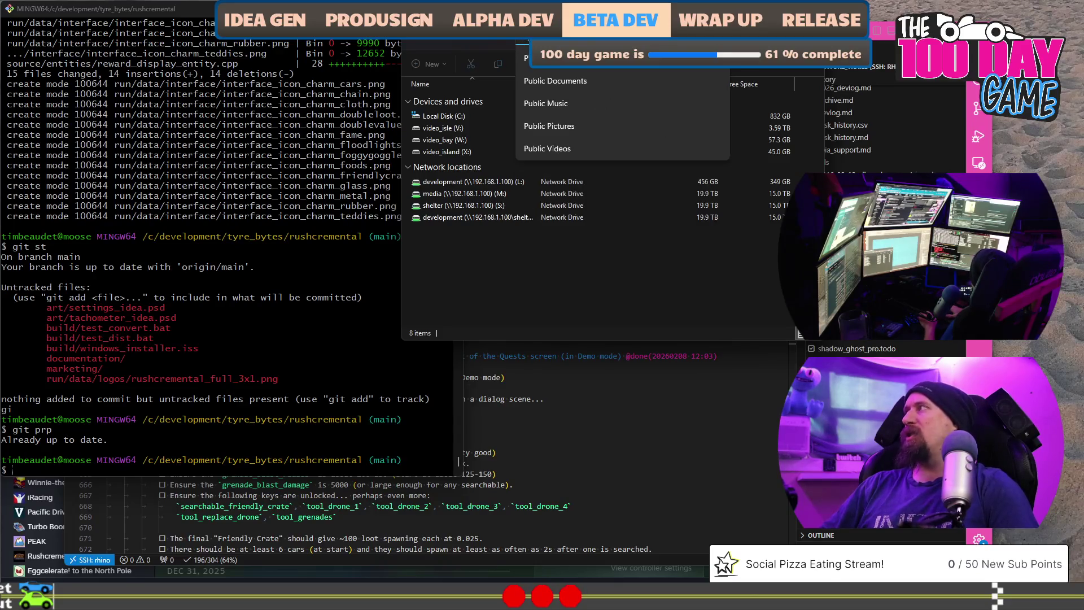
pyautogui.press('Return')
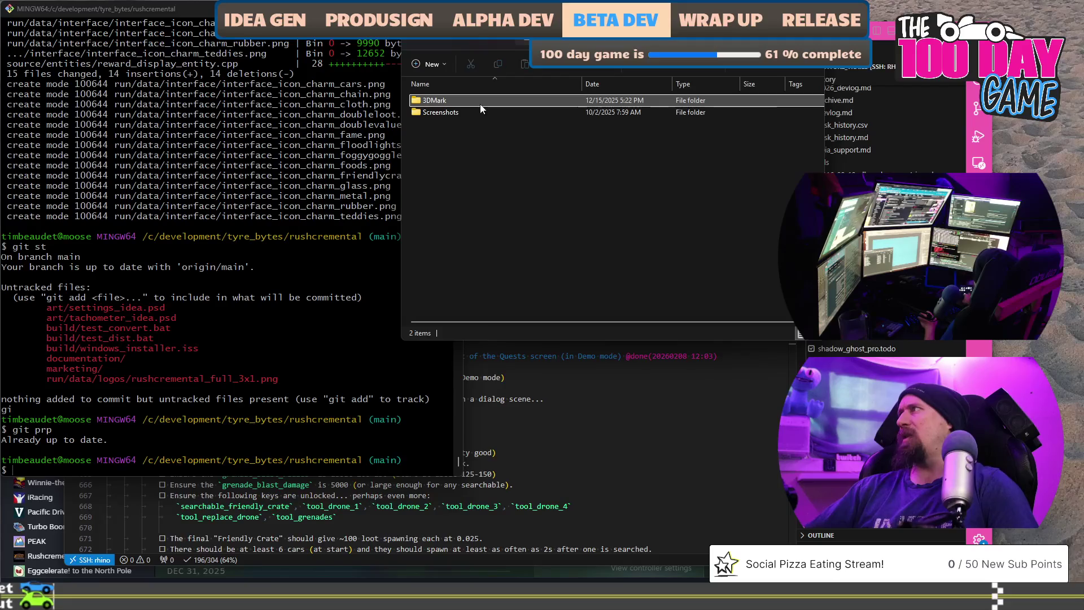
pyautogui.doubleClick(482, 113)
pyautogui.scroll(-10, 498, 125)
# Preview Screenshot 2026-02-09 080652.png and drop it into Photoshop as its own document
pyautogui.doubleClick(496, 214)
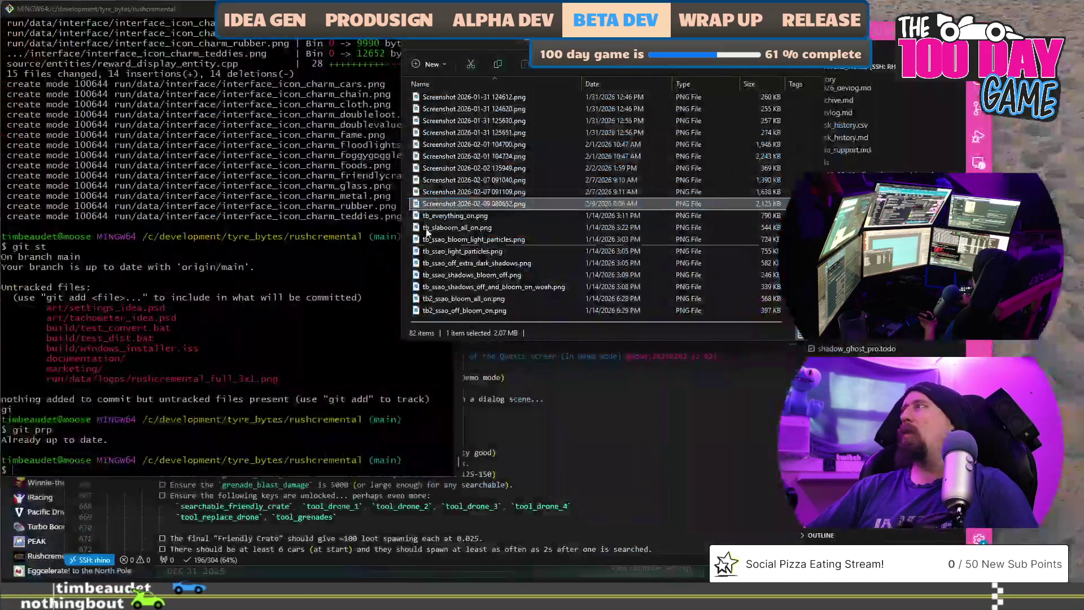
pyautogui.moveTo(542, 203)
pyautogui.mouseDown()
pyautogui.moveTo(666, 146)
pyautogui.moveTo(458, 49)
pyautogui.mouseUp()
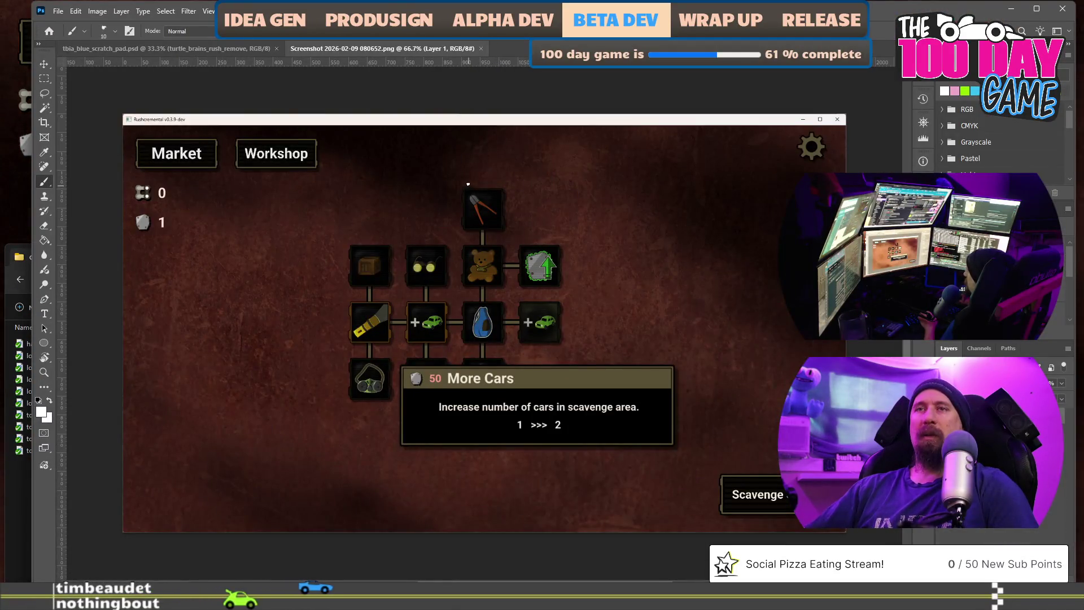
pyautogui.scroll(5, 685, 441)
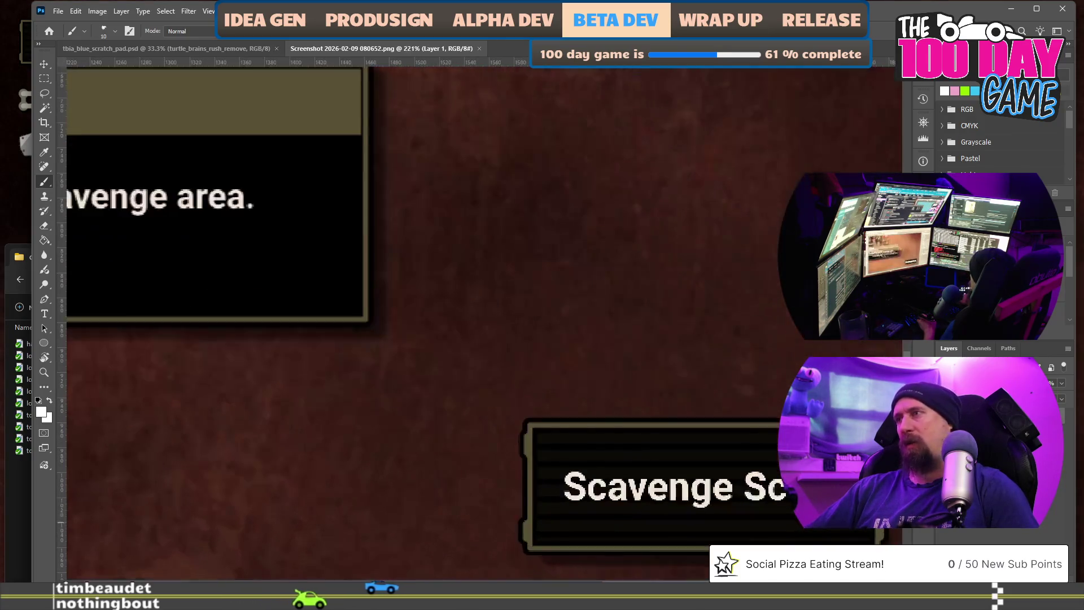
pyautogui.scroll(-1, 685, 441)
pyautogui.scroll(-3, 683, 441)
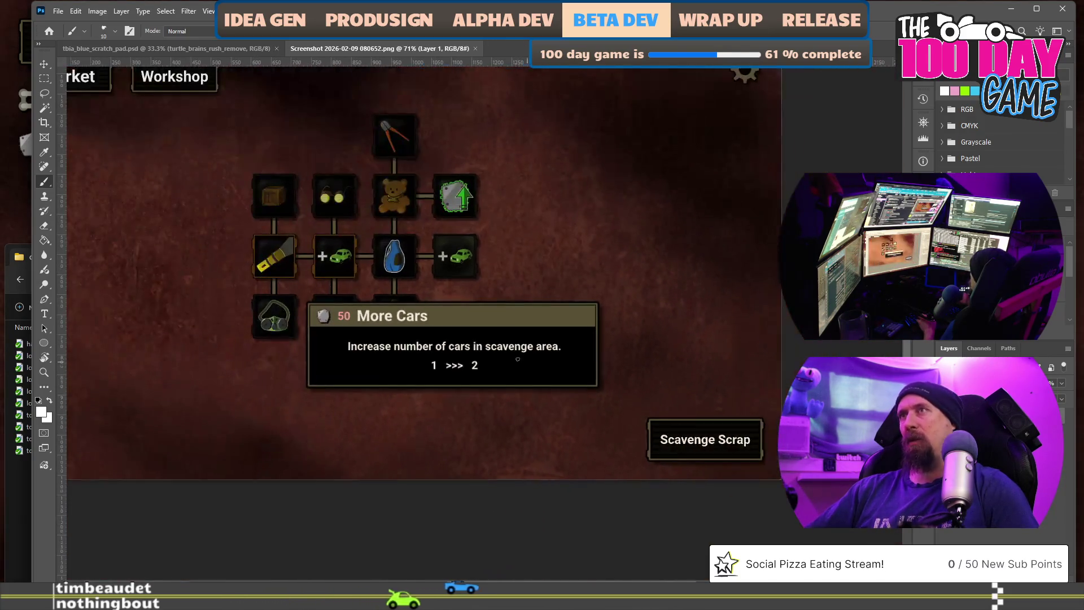
pyautogui.scroll(2, 568, 343)
pyautogui.scroll(-1, 574, 344)
pyautogui.scroll(-2, 575, 344)
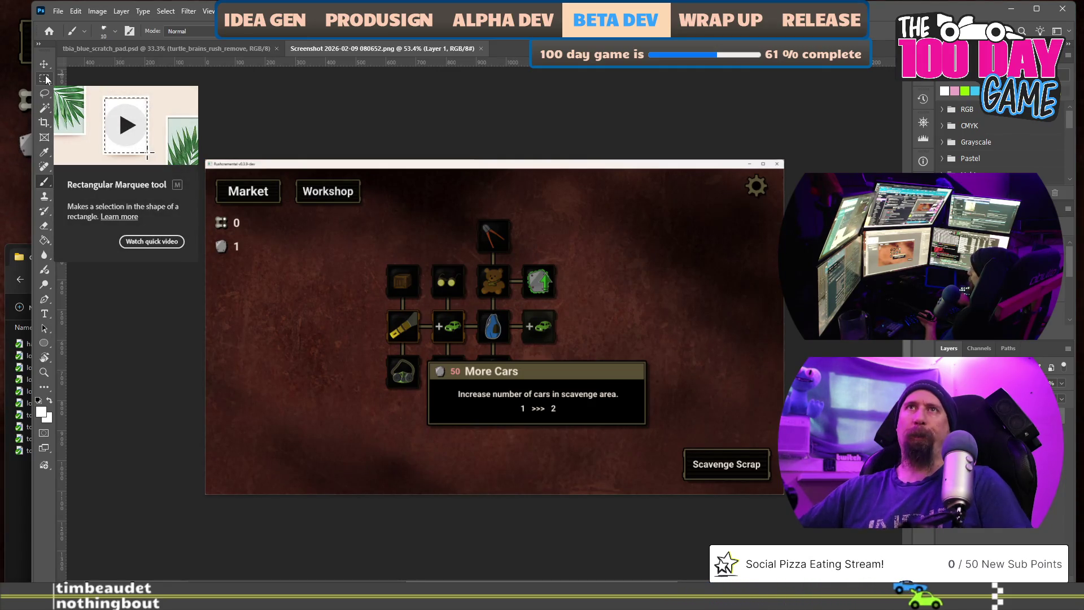
pyautogui.click(45, 76)
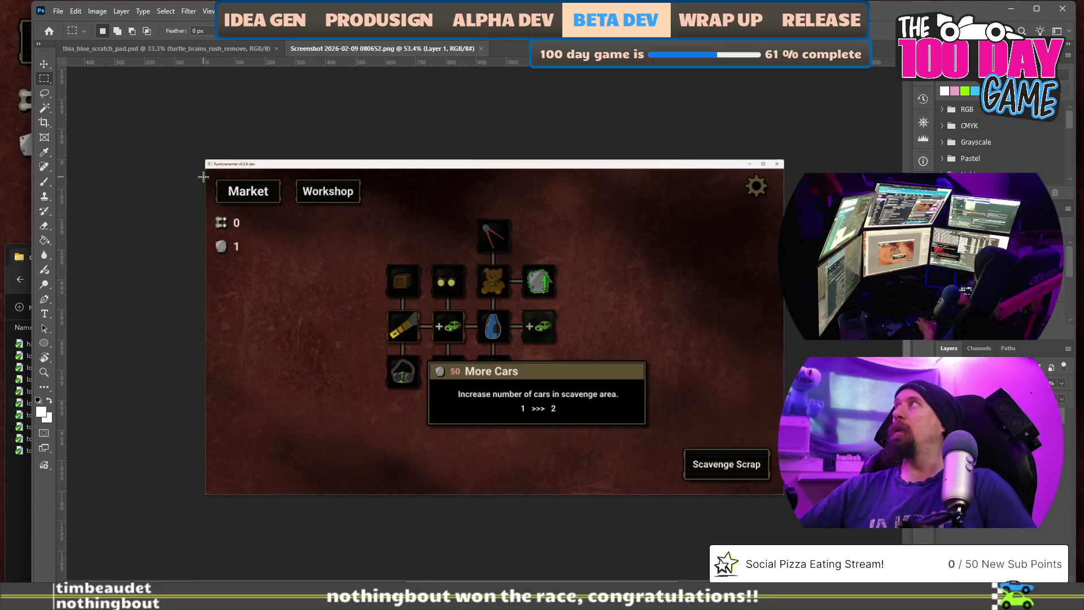
pyautogui.scroll(5, 201, 175)
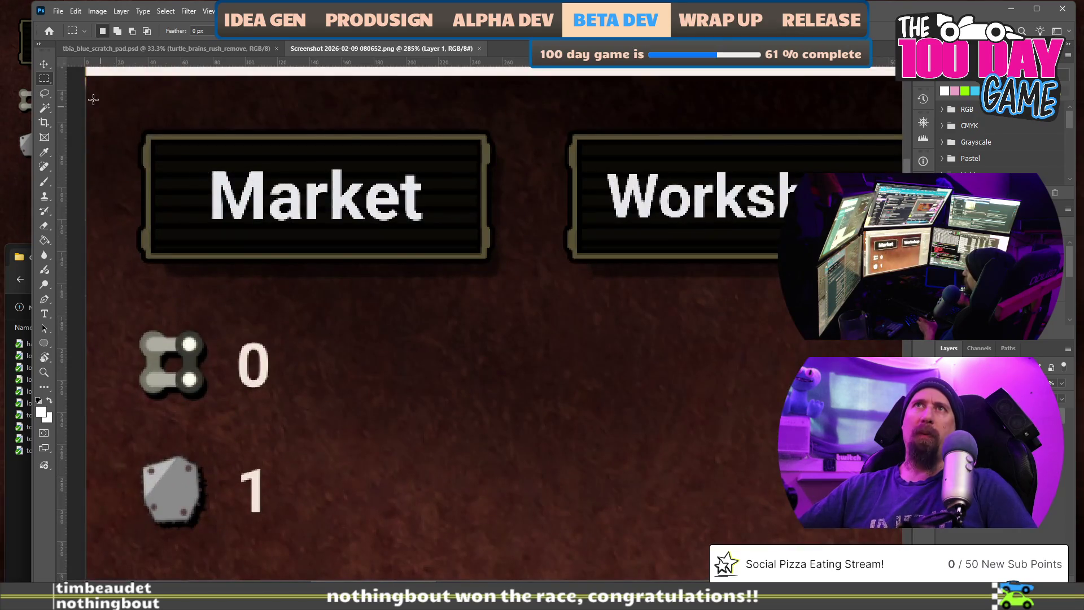
pyautogui.scroll(3, 86, 74)
pyautogui.scroll(2, 87, 78)
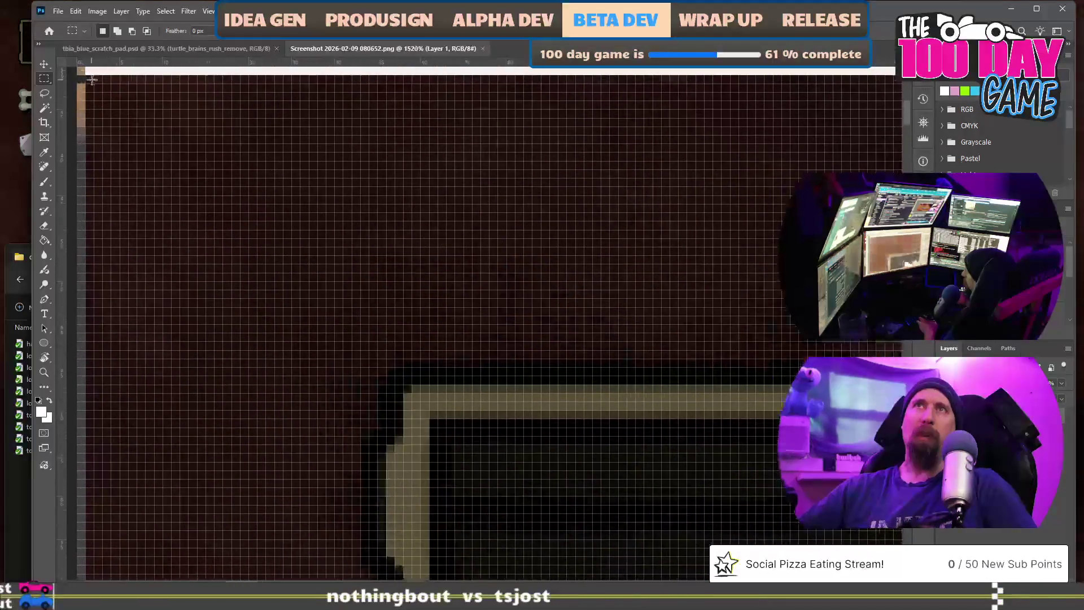
# Try rough marquee selections around the screenshot's top-left corner and left side
pyautogui.moveTo(337, 229)
pyautogui.mouseDown()
pyautogui.moveTo(415, 267)
pyautogui.moveTo(484, 243)
pyautogui.mouseUp()
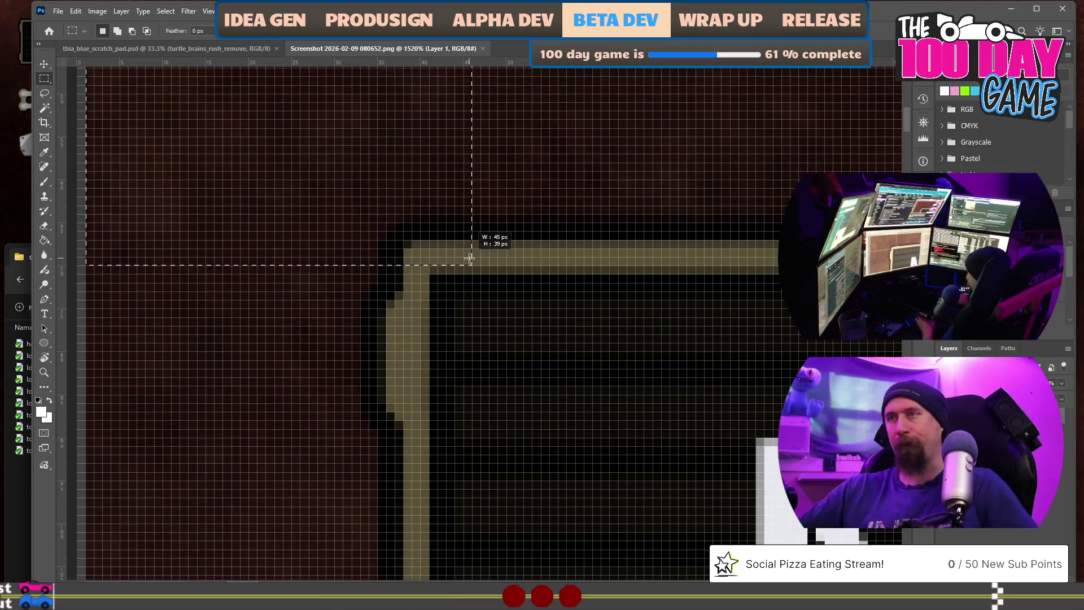
pyautogui.scroll(-4, 484, 242)
pyautogui.scroll(-1, 518, 288)
pyautogui.moveTo(521, 286); pyautogui.dragTo(534, 230)
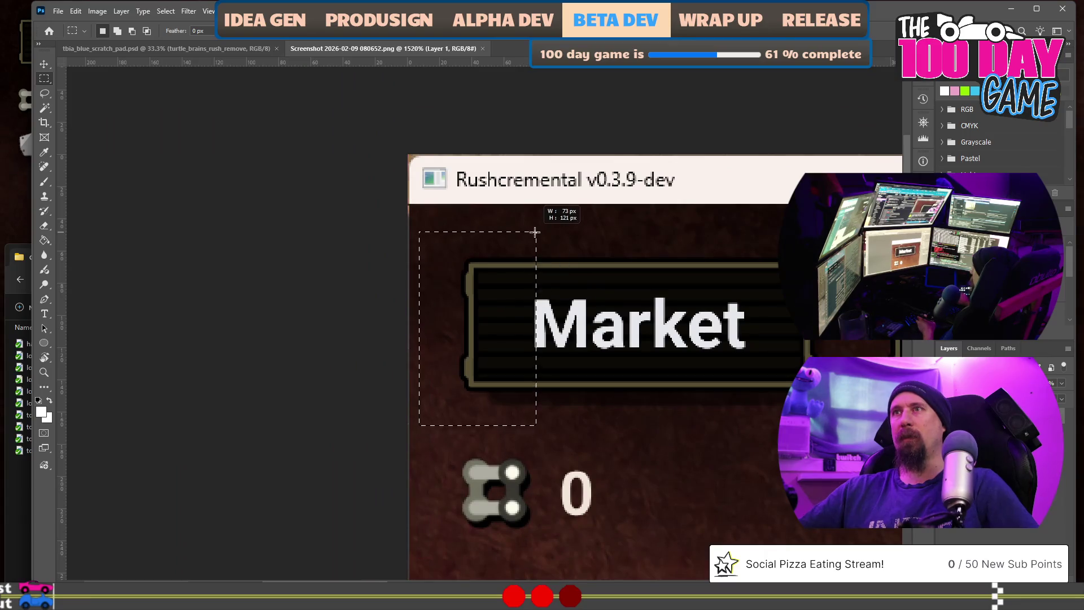
pyautogui.scroll(-1, 653, 245)
pyautogui.moveTo(669, 287)
pyautogui.mouseDown()
pyautogui.moveTo(653, 245)
pyautogui.moveTo(785, 363)
pyautogui.moveTo(721, 529)
pyautogui.moveTo(769, 213)
pyautogui.mouseUp()
pyautogui.scroll(-1, 654, 245)
pyautogui.scroll(-3, 746, 419)
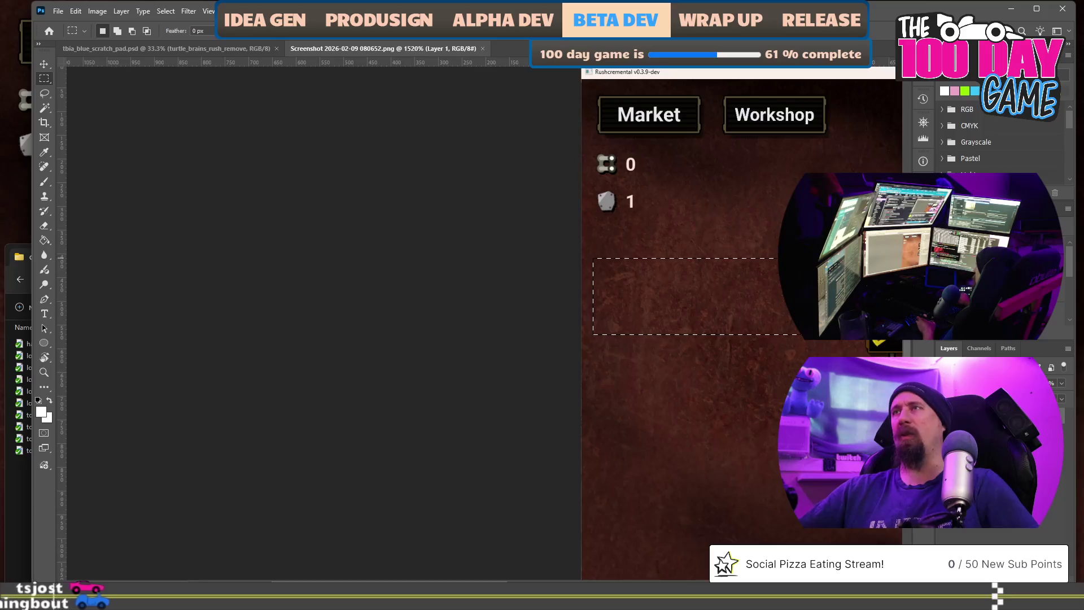
pyautogui.hscroll(3, 770, 213)
pyautogui.hscroll(3, 796, 327)
pyautogui.moveTo(796, 326); pyautogui.dragTo(792, 464)
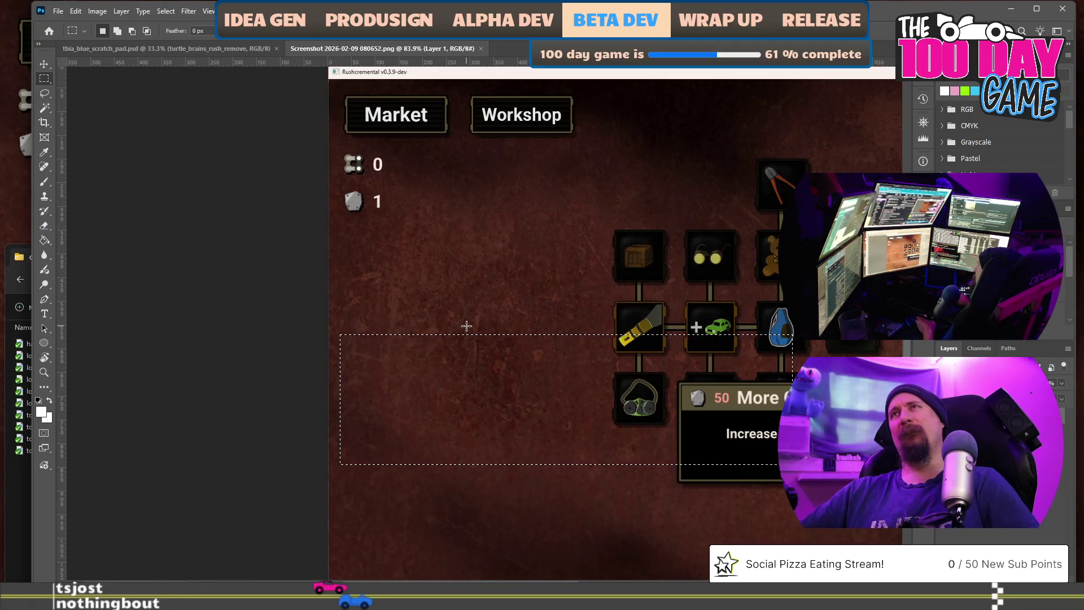
pyautogui.scroll(2, 370, 169)
pyautogui.scroll(3, 370, 169)
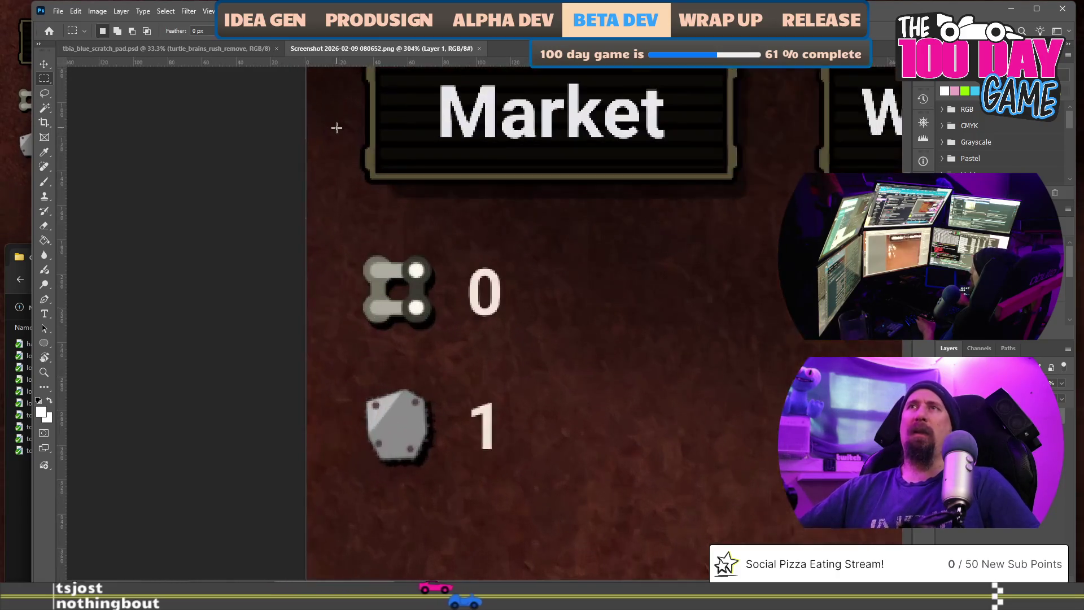
pyautogui.scroll(3, 339, 161)
pyautogui.scroll(3, 326, 155)
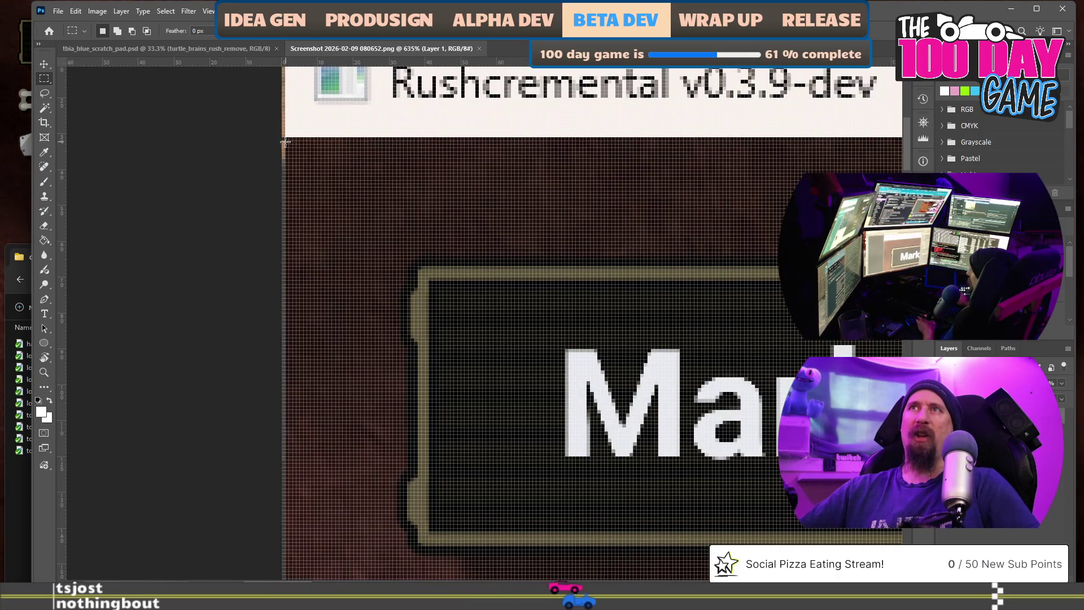
# Select the exact 1920 × 1080 game area from its top-left to bottom-right corner
pyautogui.moveTo(286, 138); pyautogui.dragTo(904, 582)
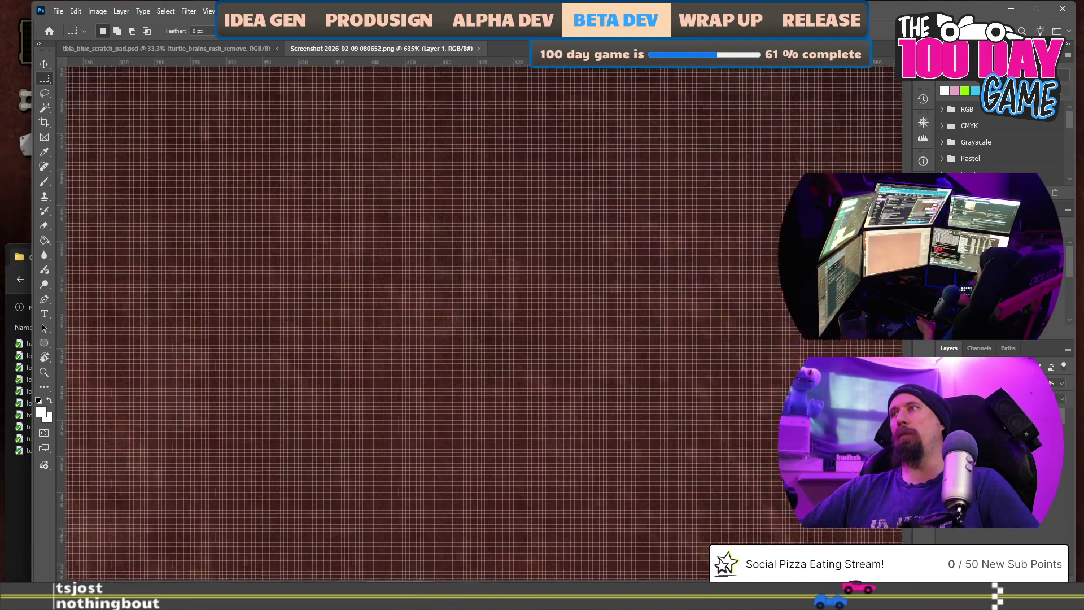
pyautogui.moveTo(903, 581); pyautogui.dragTo(903, 582)
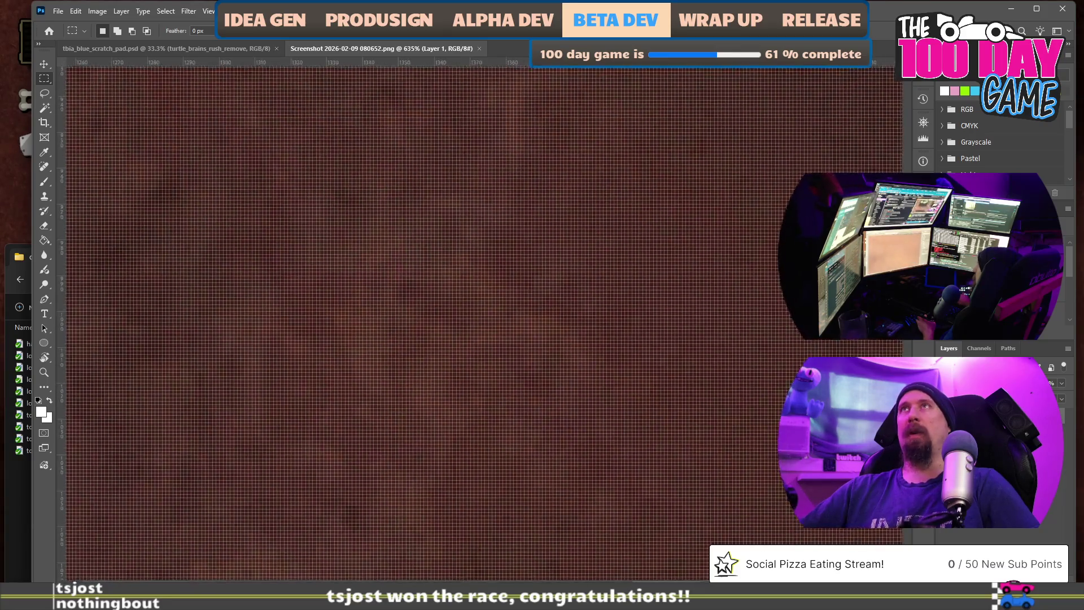
pyautogui.scroll(-3, 483, 322)
pyautogui.scroll(-3, 483, 323)
pyautogui.scroll(-2, 483, 322)
pyautogui.hscroll(5, 483, 322)
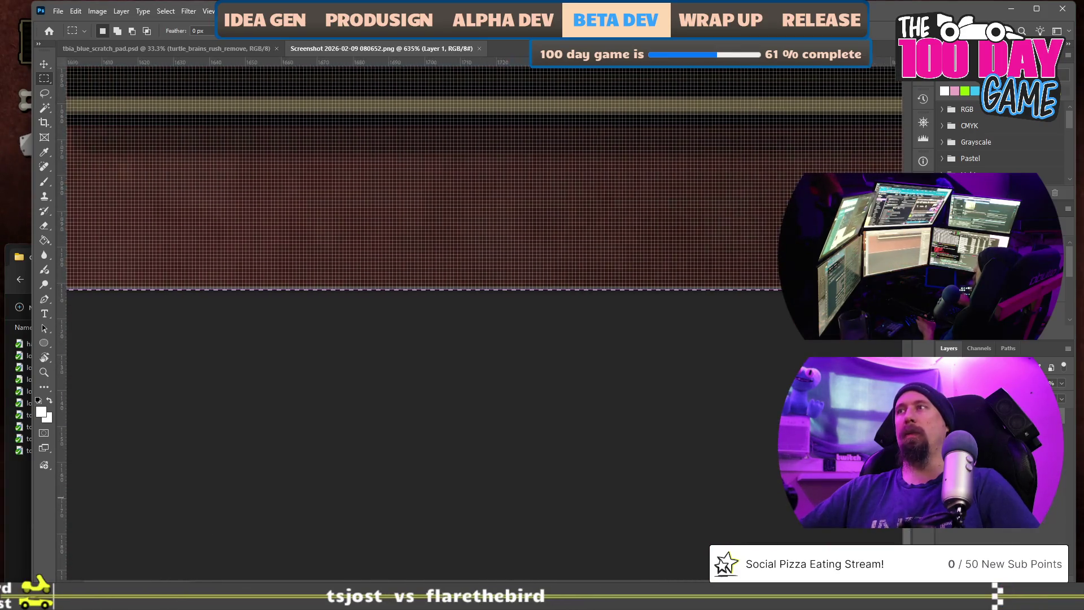
pyautogui.hscroll(5, 483, 323)
pyautogui.hscroll(3, 483, 322)
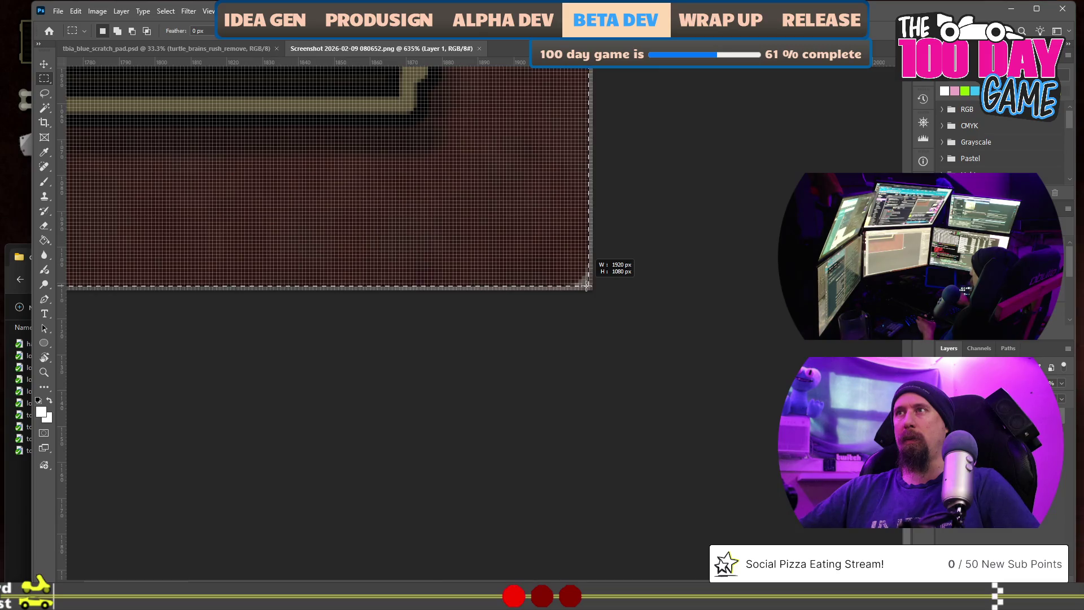
pyautogui.scroll(-2, 591, 393)
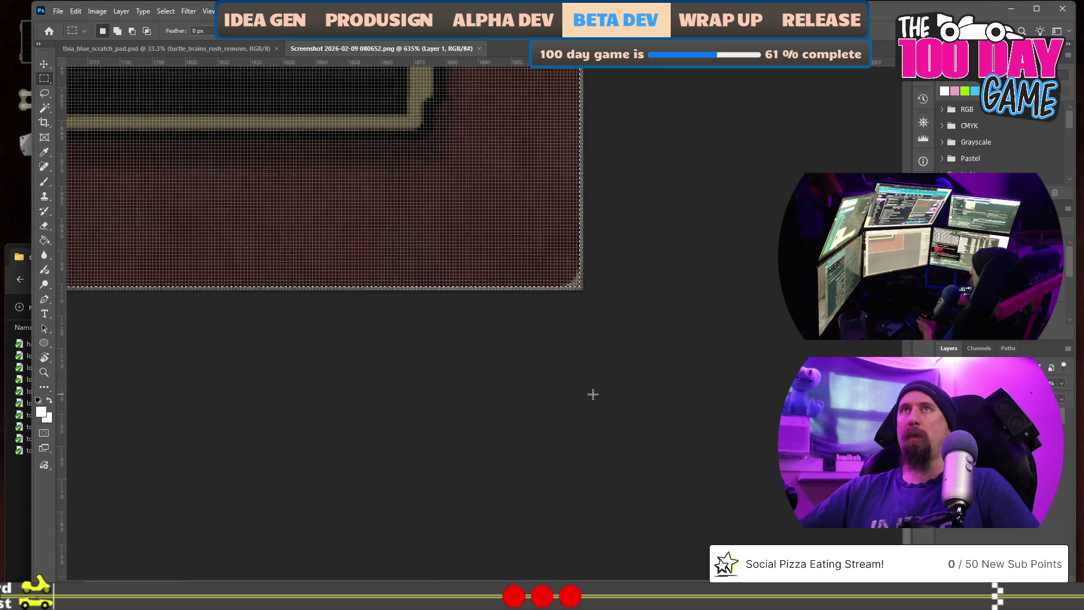
pyautogui.scroll(-3, 579, 381)
pyautogui.scroll(-3, 579, 381)
pyautogui.scroll(-2, 486, 400)
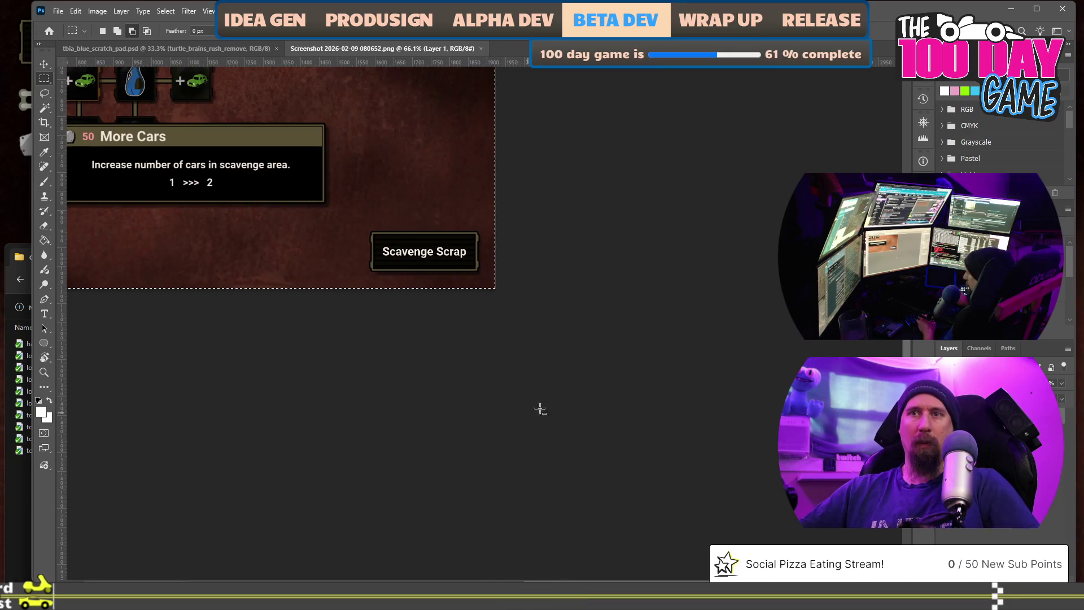
pyautogui.scroll(2, 561, 399)
pyautogui.scroll(2, 559, 398)
pyautogui.scroll(-3, 560, 398)
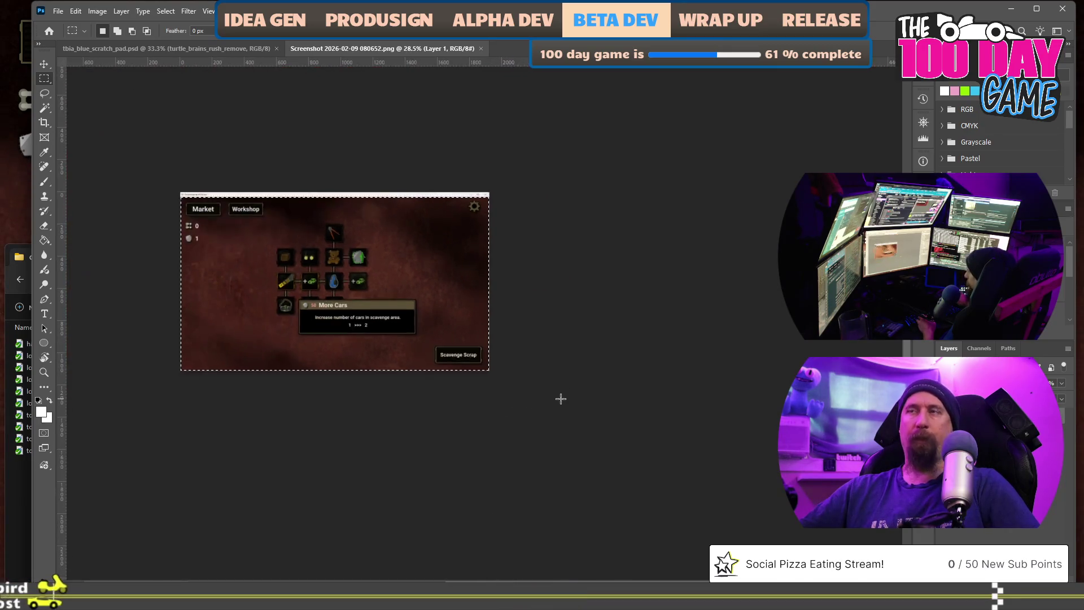
pyautogui.scroll(3, 401, 403)
pyautogui.scroll(-1, 401, 404)
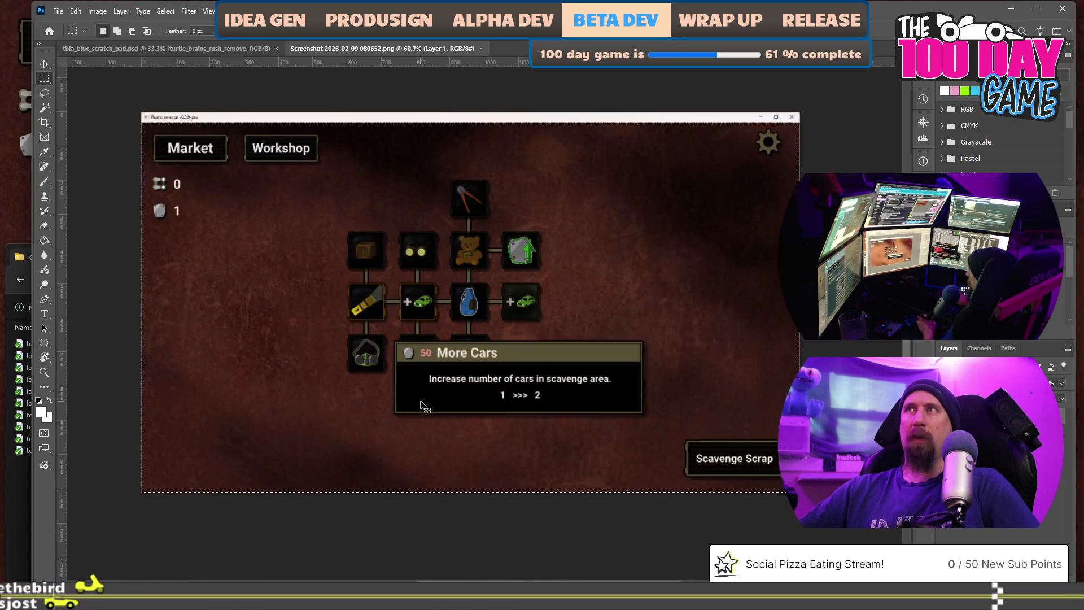
pyautogui.scroll(-1, 421, 406)
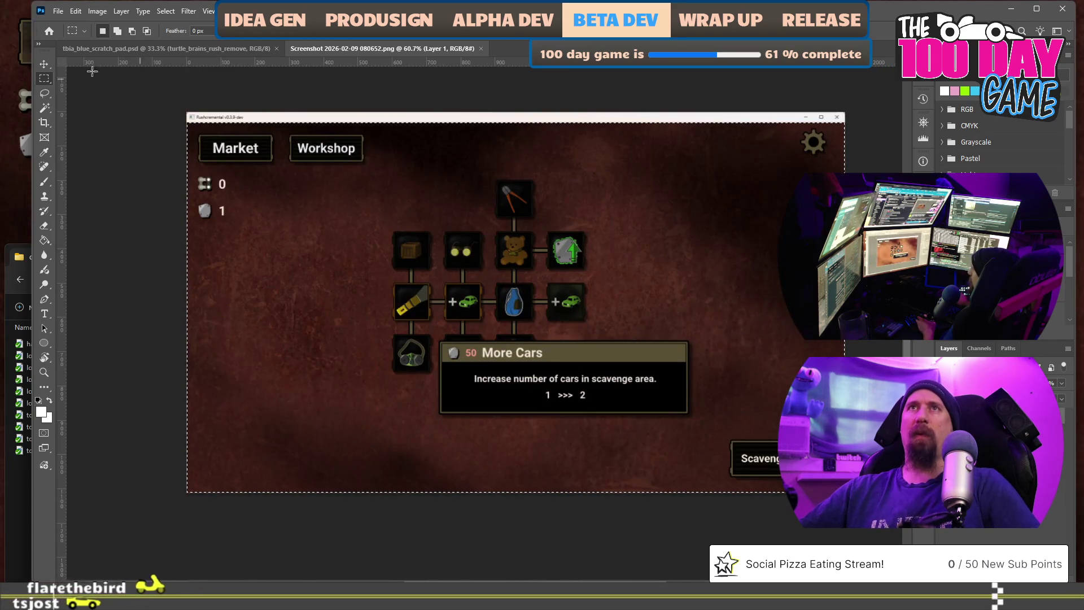
# Crop the screenshot to the selected game area and begin Save As
pyautogui.click(44, 124)
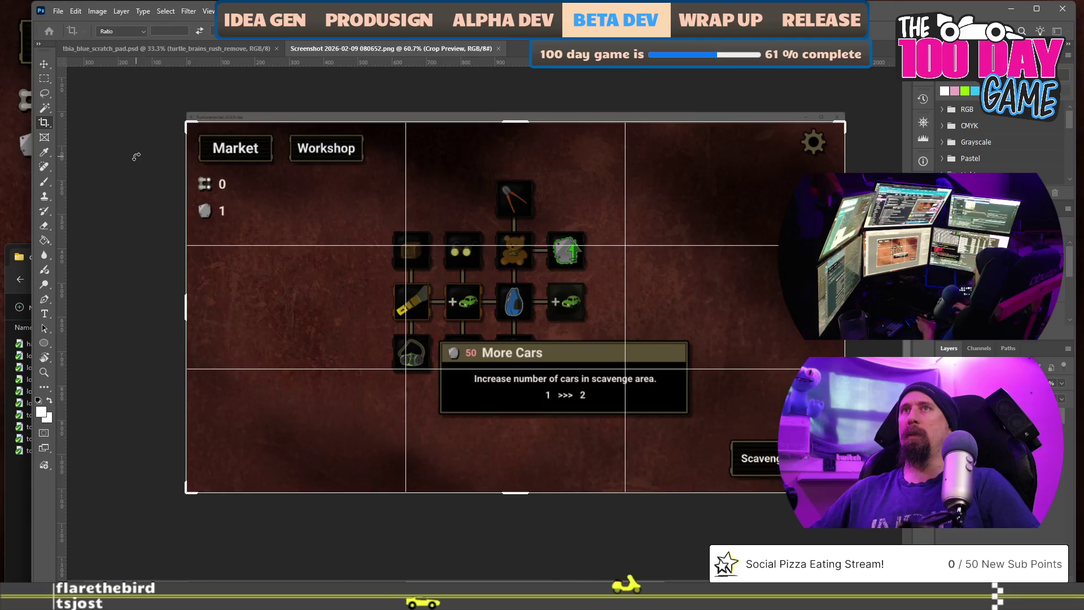
pyautogui.press('Return')
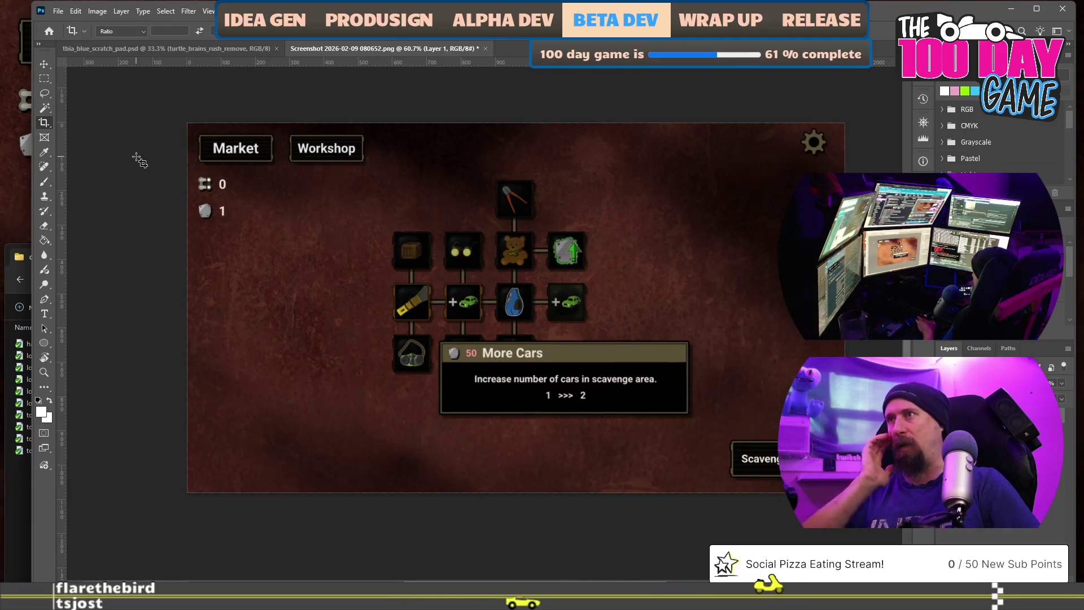
pyautogui.scroll(3, 140, 161)
pyautogui.scroll(3, 140, 161)
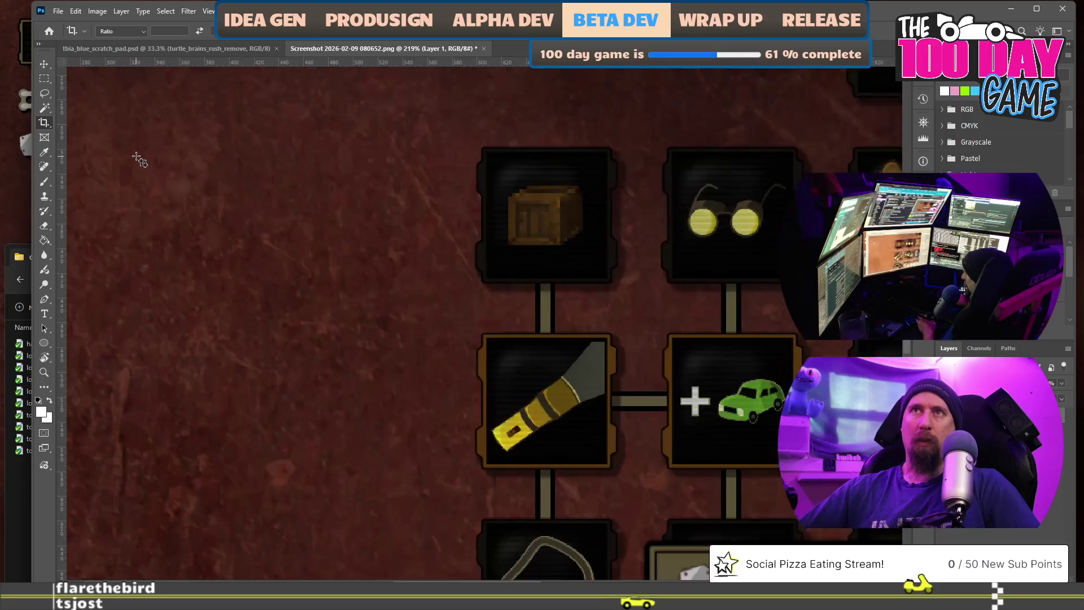
pyautogui.scroll(-3, 128, 186)
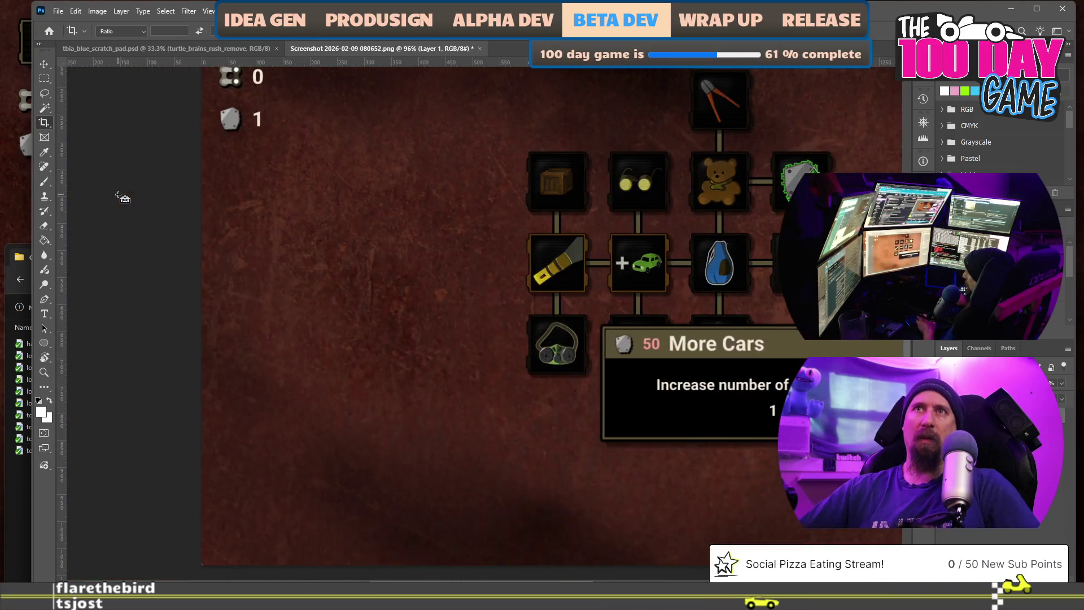
pyautogui.scroll(3, 169, 225)
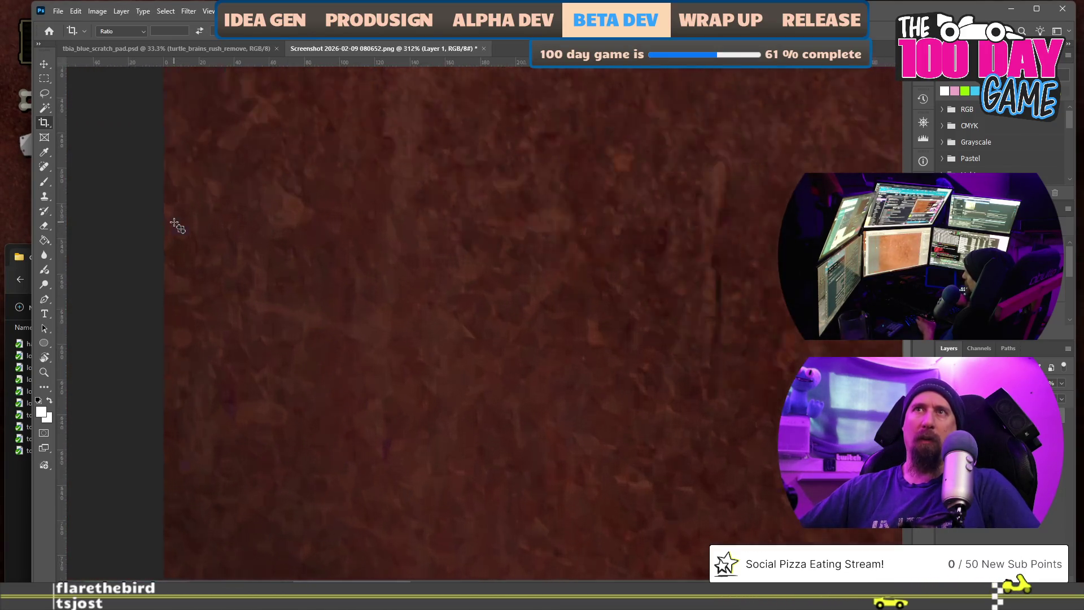
pyautogui.scroll(-3, 178, 226)
pyautogui.scroll(-3, 178, 226)
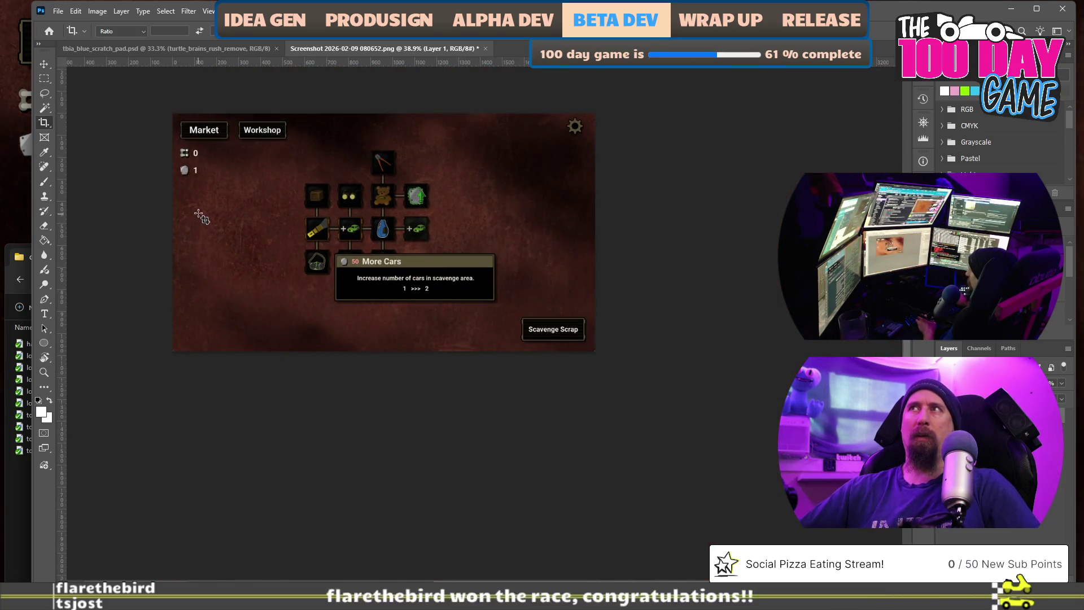
pyautogui.scroll(2, 204, 219)
pyautogui.scroll(-1, 203, 219)
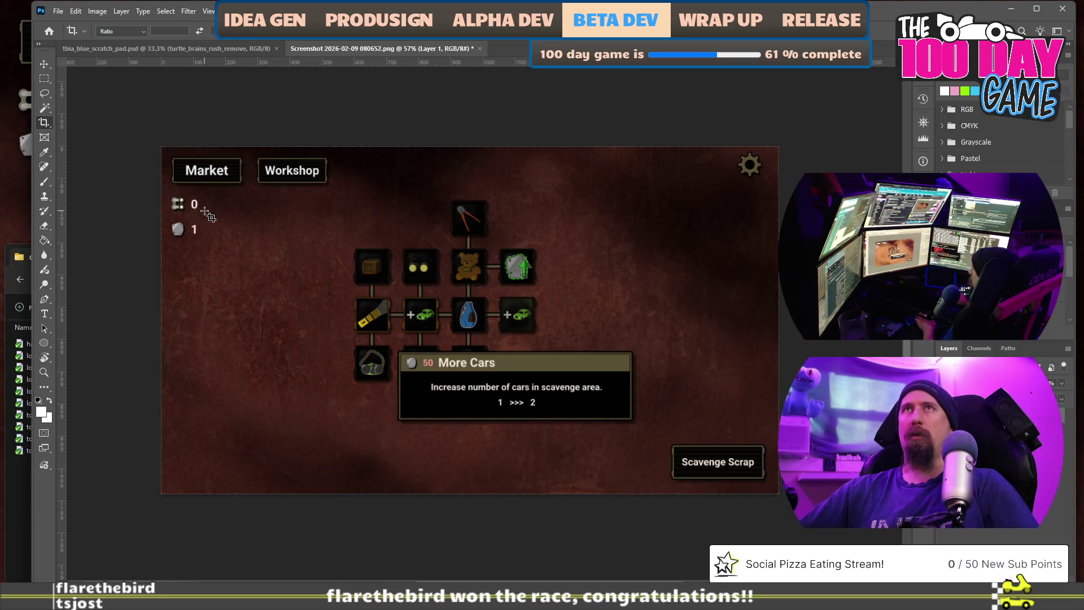
pyautogui.hotkey('ctrl', 'shift', 's')
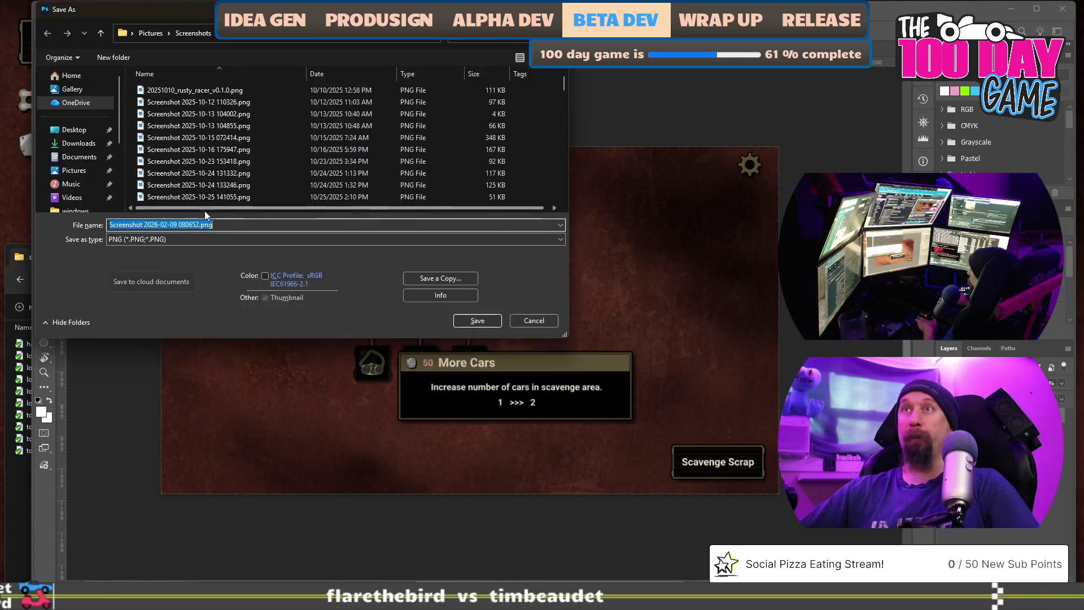
# Point the Save As dialog at the development project folder via the address bar
pyautogui.click(296, 33)
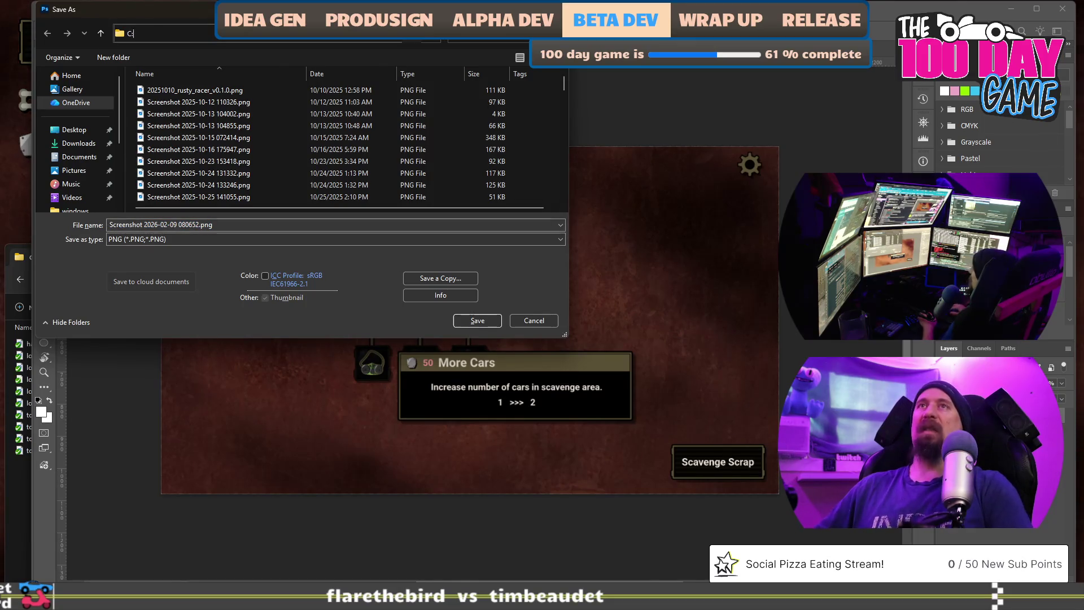
pyautogui.write('\\development\\tyre_bytes\\rushcremental\\marketing')
pyautogui.press('Return')
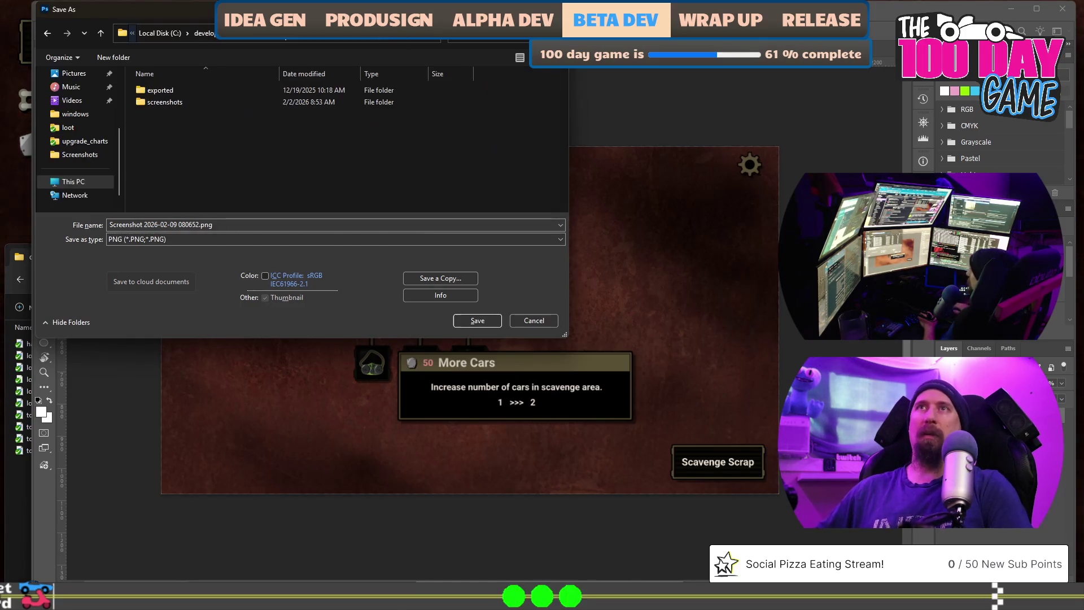
pyautogui.click(124, 33)
pyautogui.press('Escape')
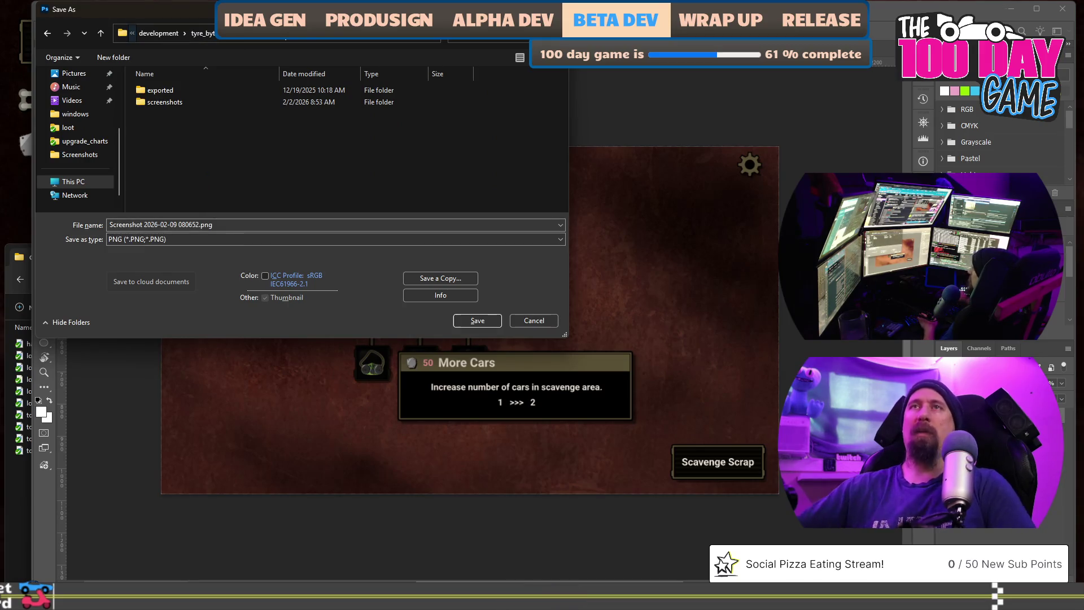
# Look inside the screenshots and exported subfolders, then return to the project folder
pyautogui.click(203, 101)
pyautogui.doubleClick(203, 101)
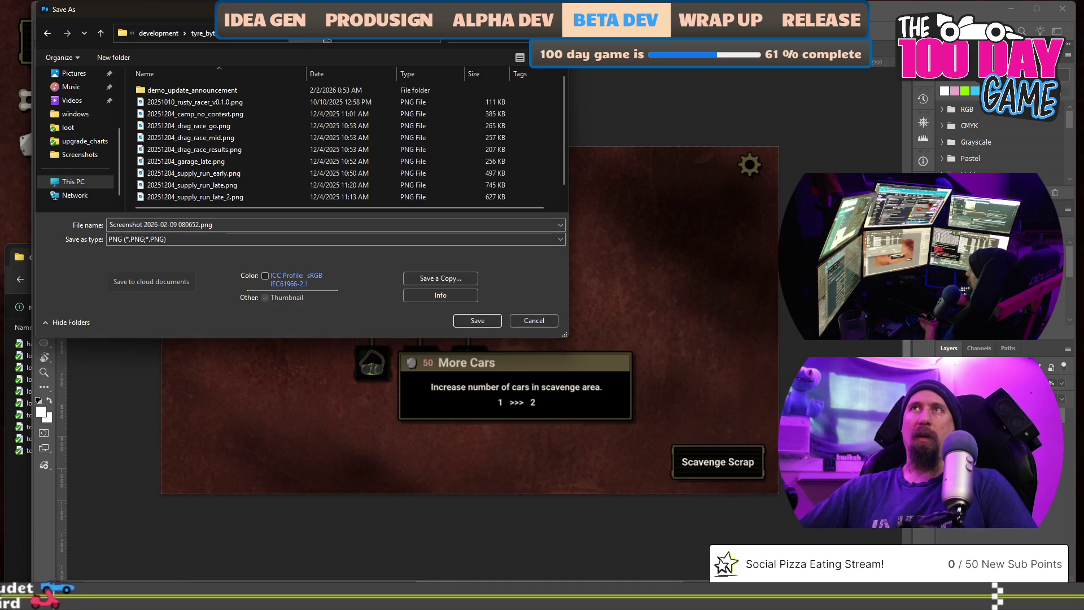
pyautogui.hotkey('alt', 'Up')
pyautogui.doubleClick(169, 91)
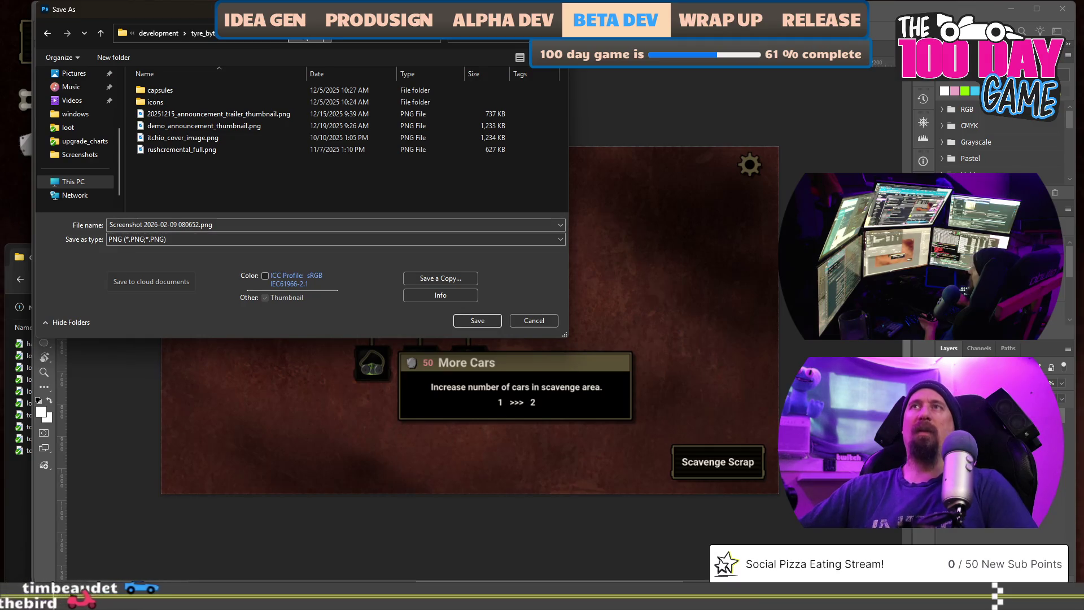
pyautogui.hotkey('alt', 'Up')
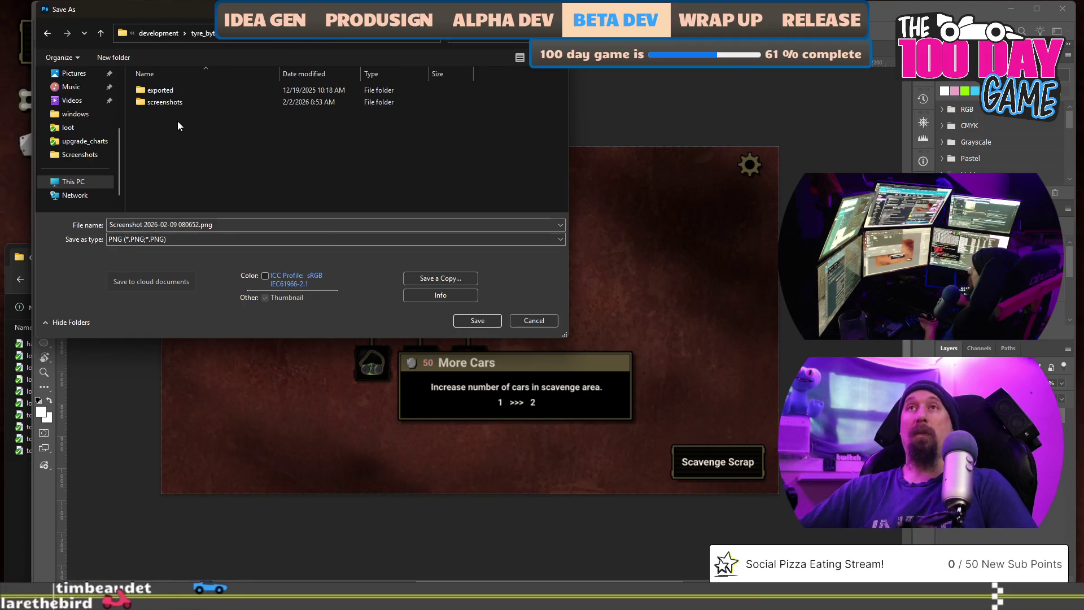
pyautogui.rightClick(178, 121)
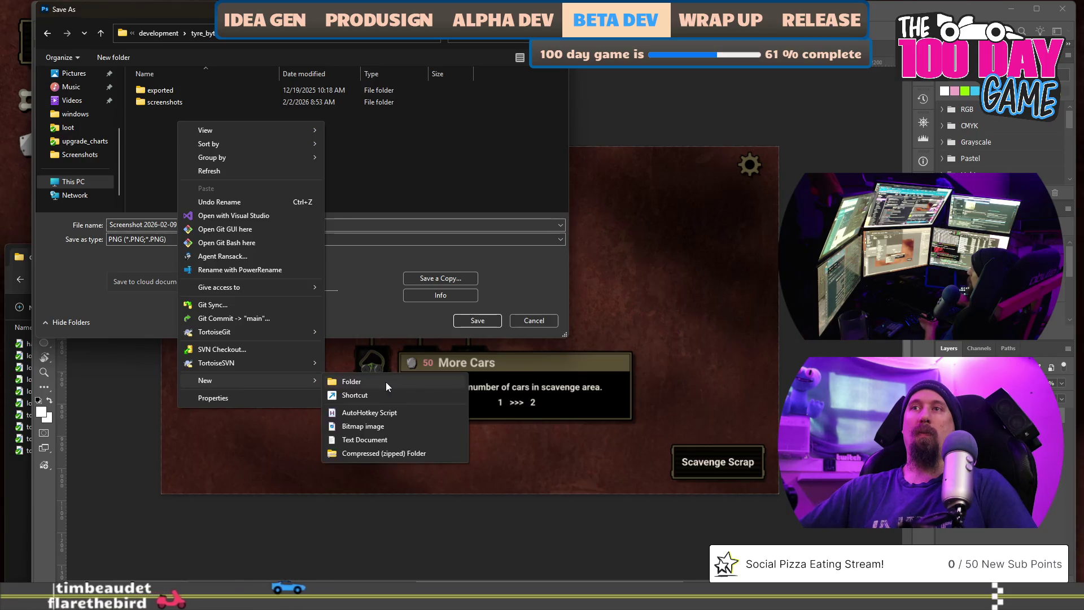
# Create a new final_screenshots folder in the project folder
pyautogui.click(386, 381)
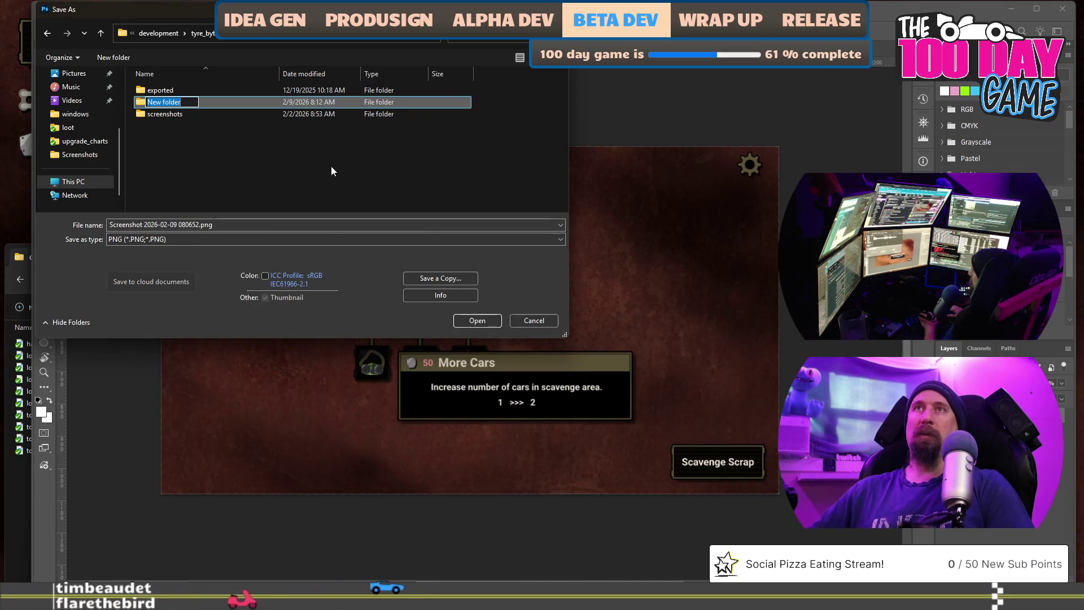
pyautogui.write('f')
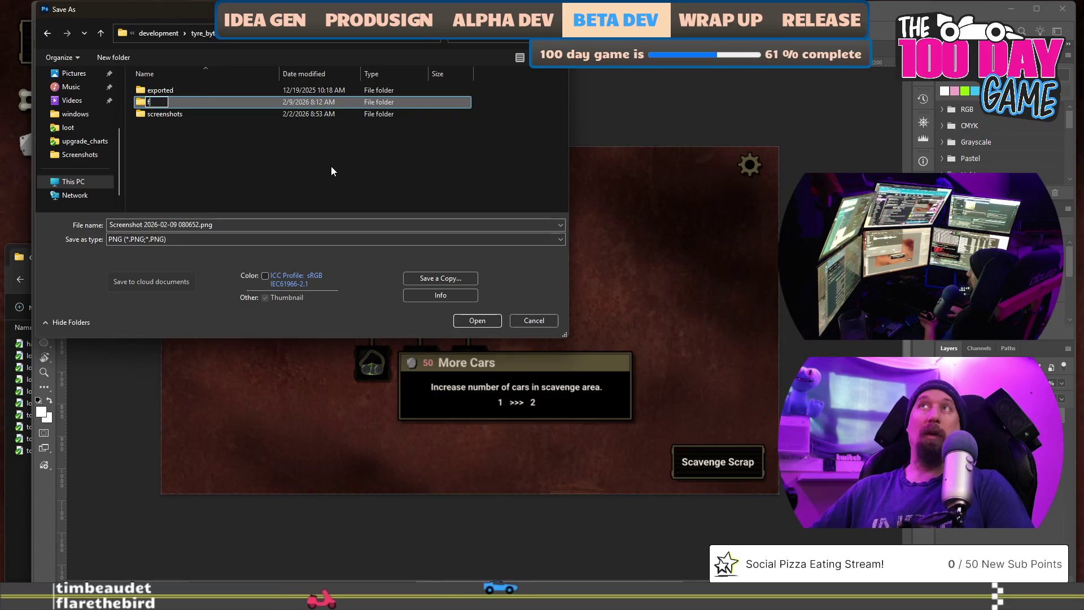
pyautogui.write('inal_screenshots')
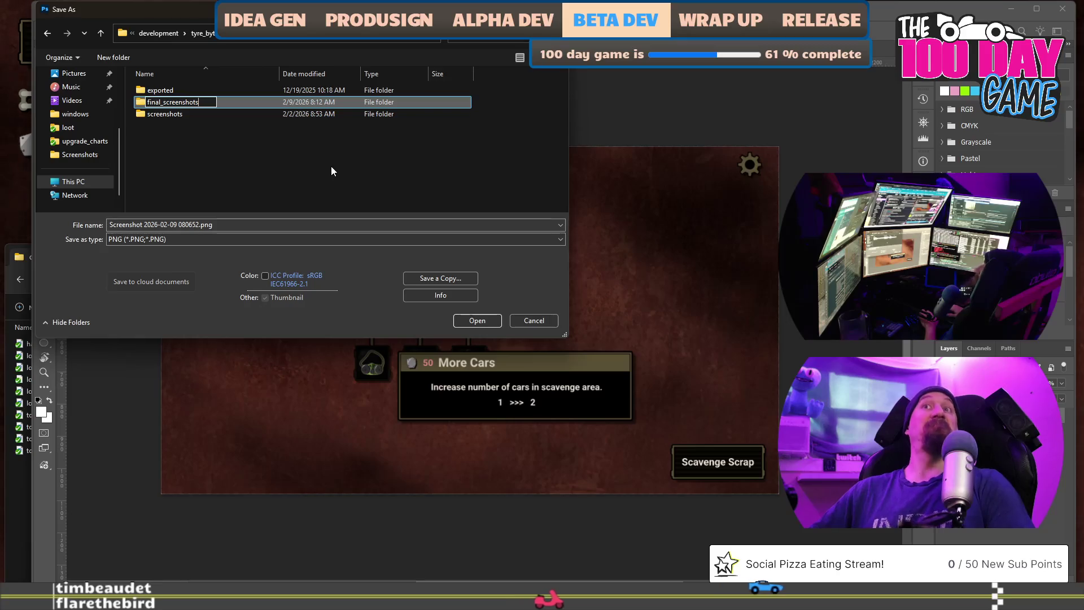
pyautogui.press('Return')
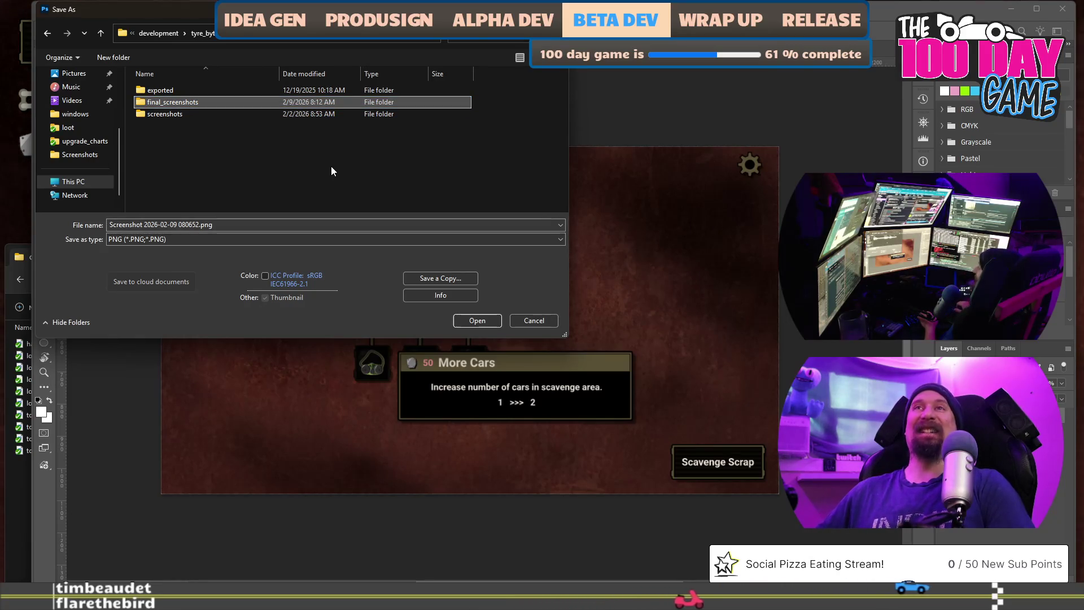
pyautogui.press('Down')
pyautogui.press('Return')
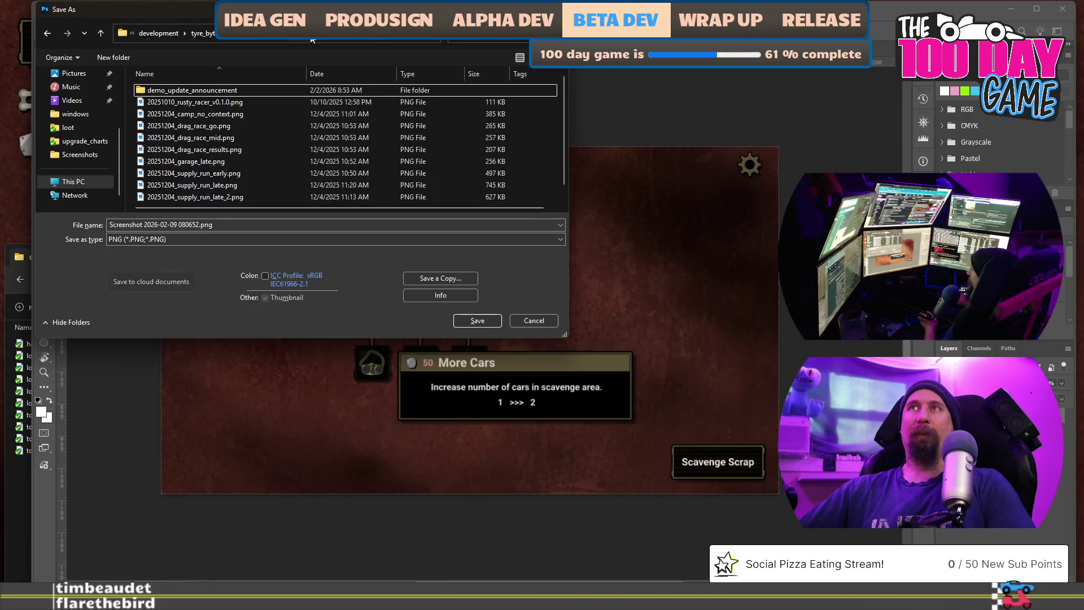
# Check final_screenshots, then settle on the screenshots folder of earlier PNGs as destination
pyautogui.press('BackSpace')
pyautogui.doubleClick(179, 106)
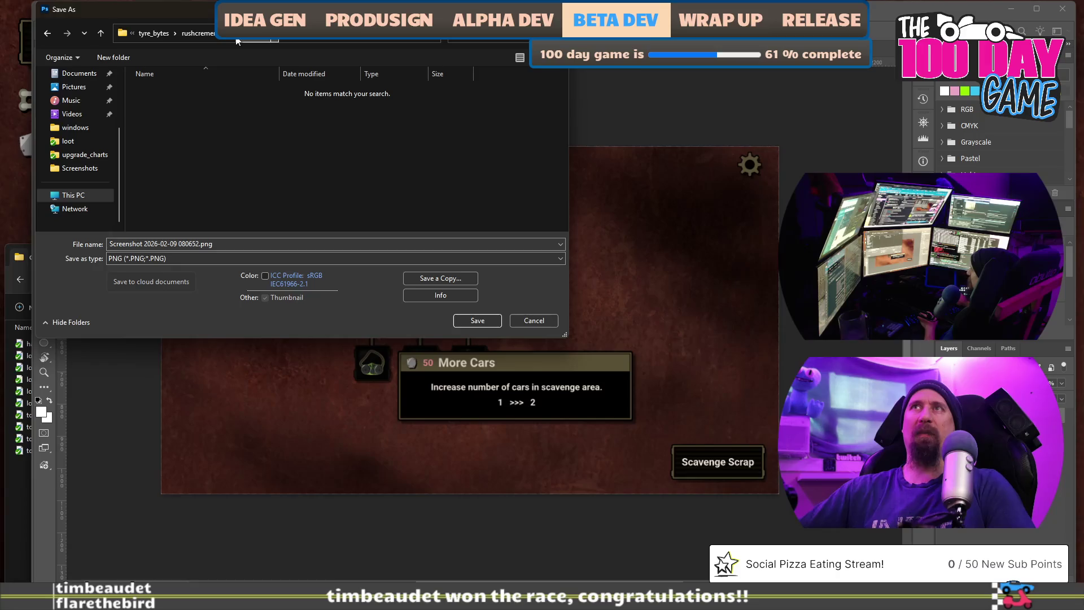
pyautogui.press('BackSpace')
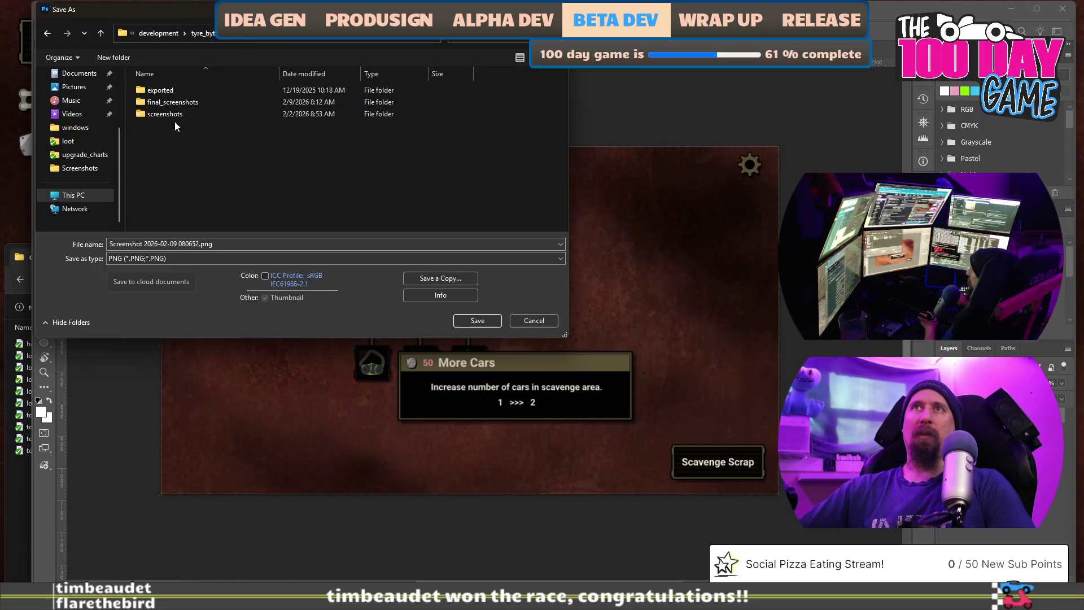
pyautogui.doubleClick(174, 118)
pyautogui.scroll(-1, 287, 172)
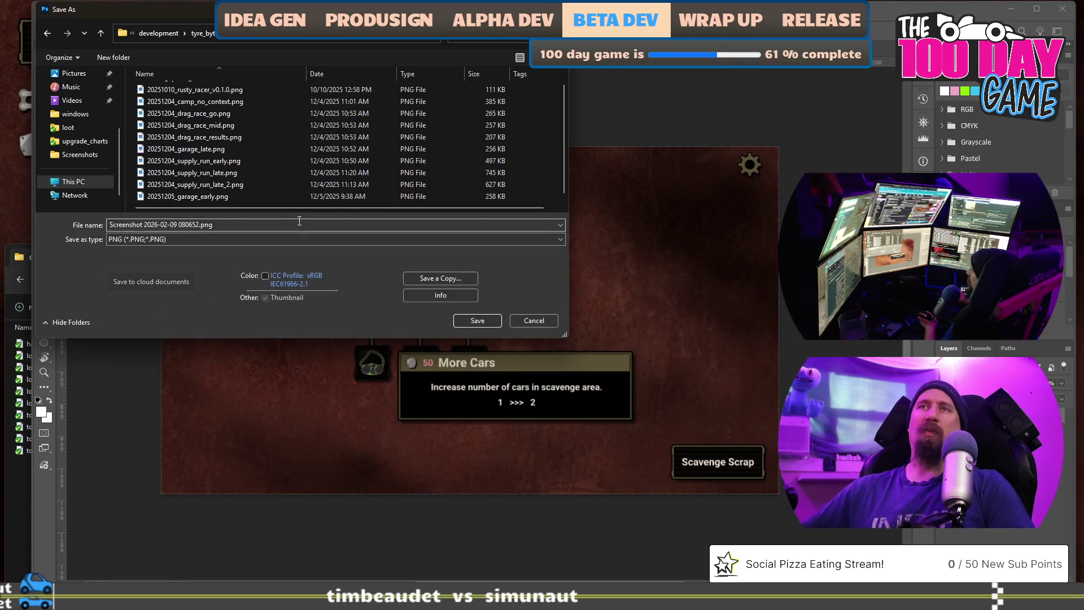
# Name the PNG 20260209_market_early_tooltip and save it, bringing up the PNG format options
pyautogui.click(299, 221)
pyautogui.write('2025')
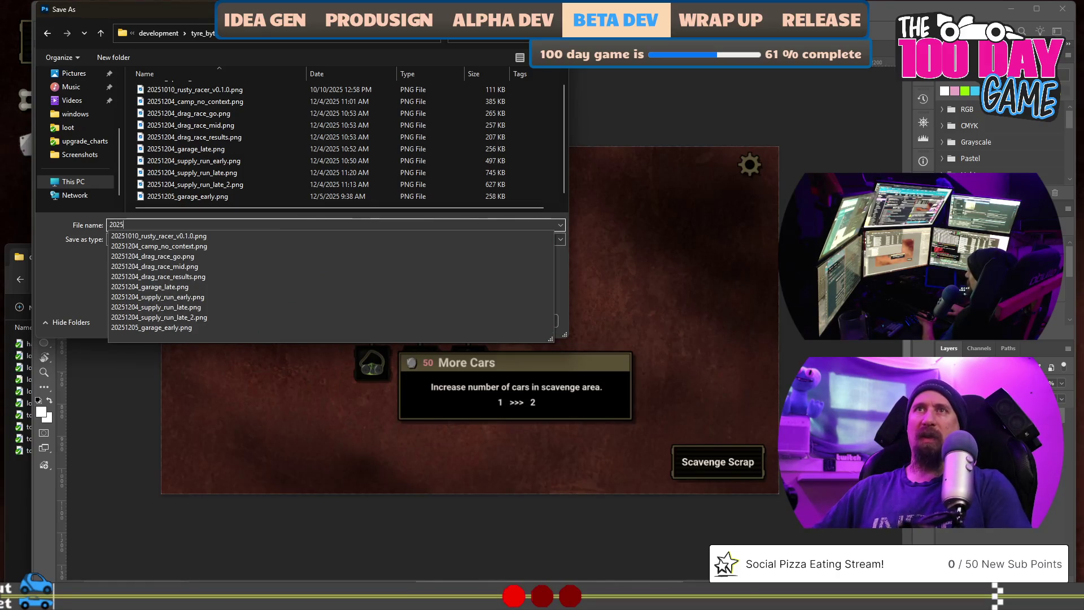
pyautogui.press('BackSpace')
pyautogui.write('60209_')
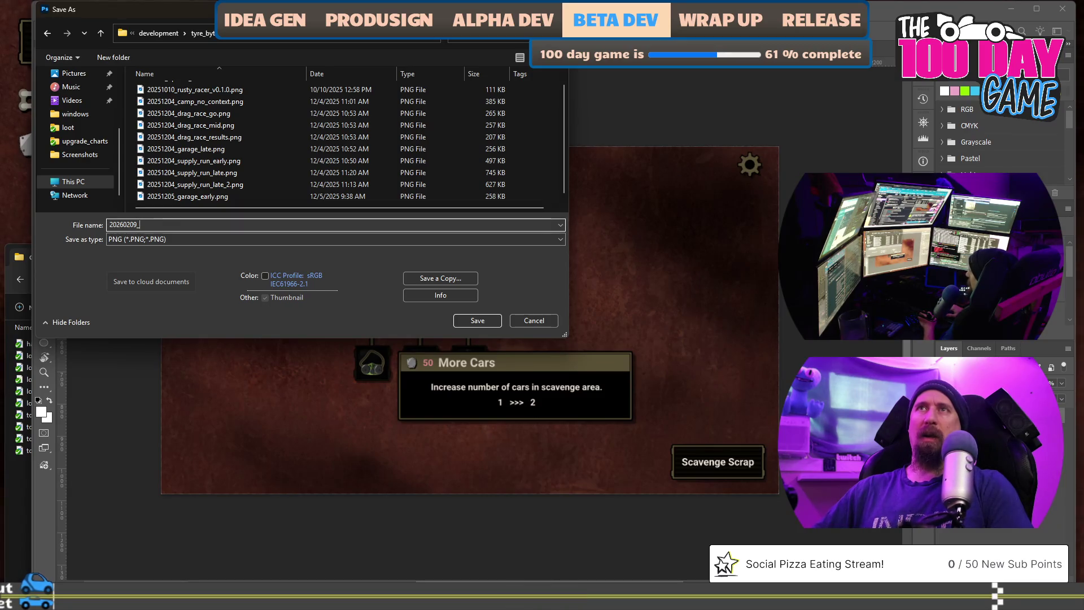
pyautogui.write('market_ear')
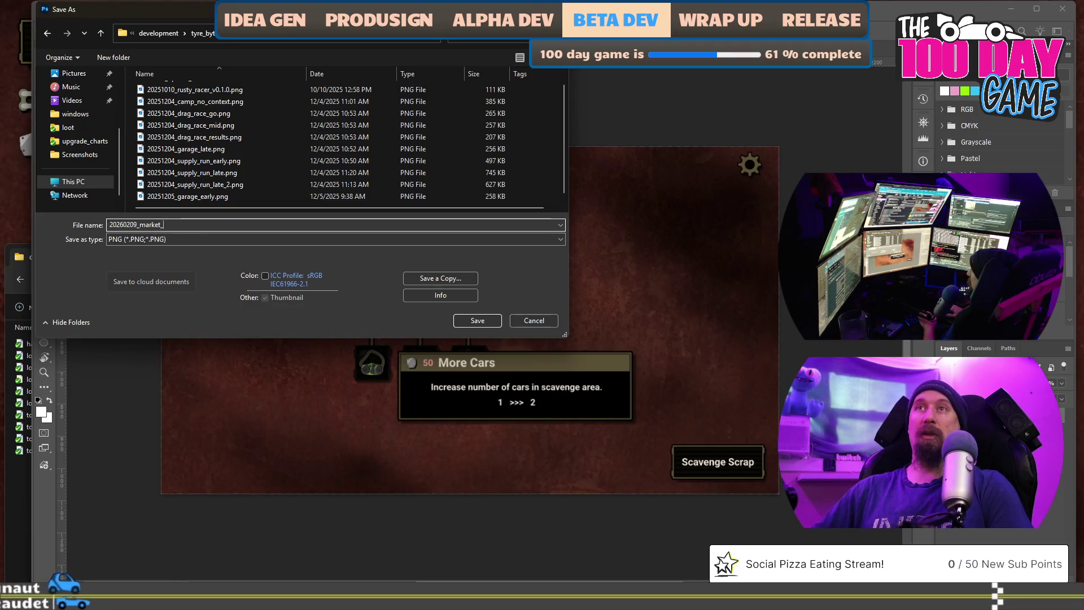
pyautogui.write('ly_tooltip')
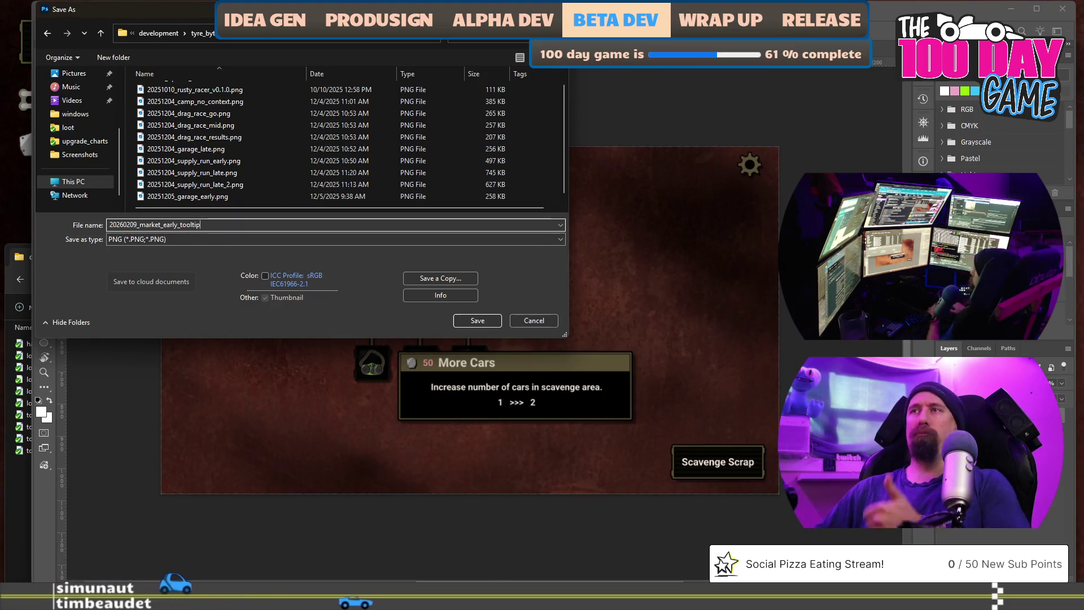
pyautogui.press('Return')
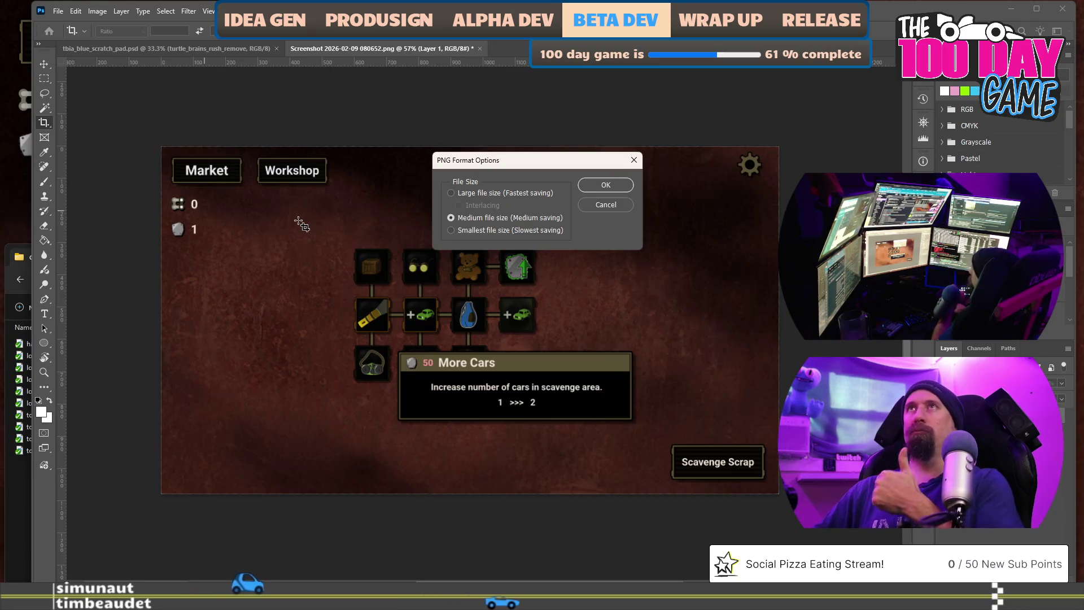
# Accept the PNG format options to finish saving 20260209_market_early_tooltip, then bring up the Rushcremental game window
pyautogui.click(600, 189)
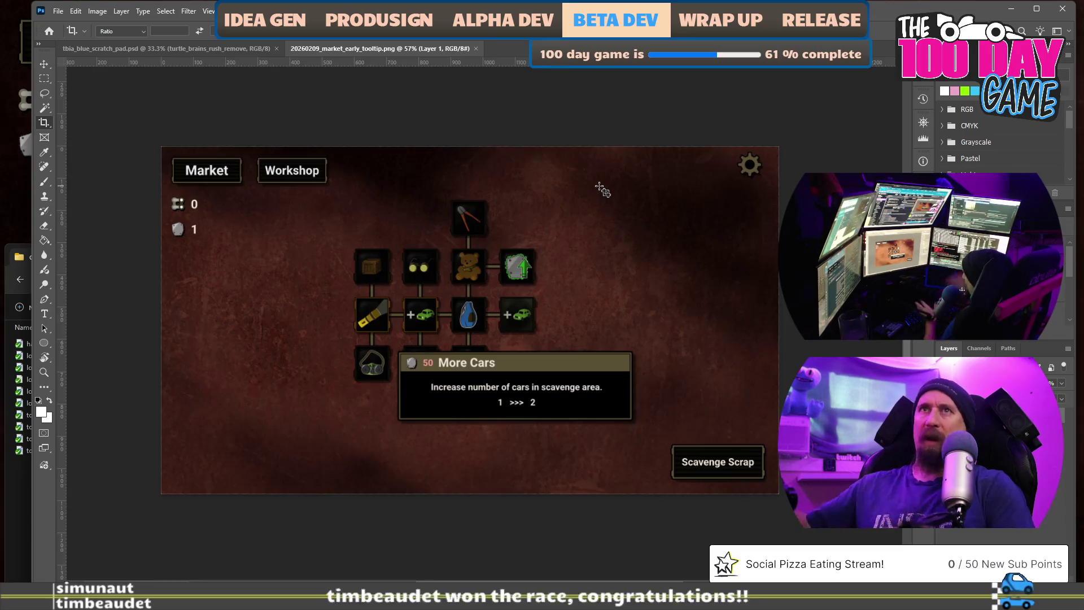
pyautogui.hotkey('alt', 'Tab')
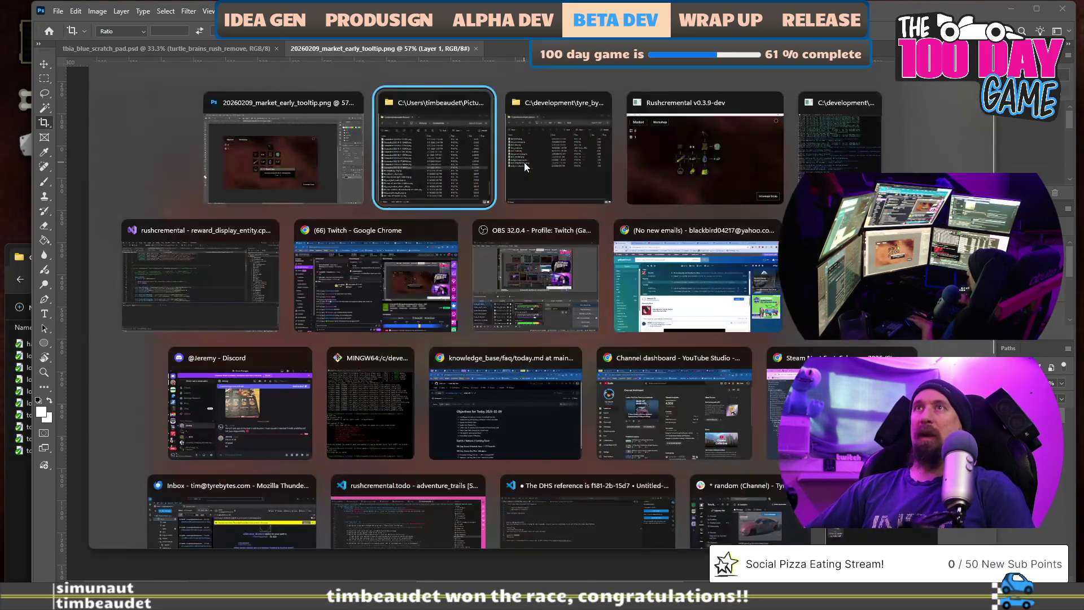
pyautogui.hotkey('alt', 'Tab')
pyautogui.hotkey('alt', 'Tab')
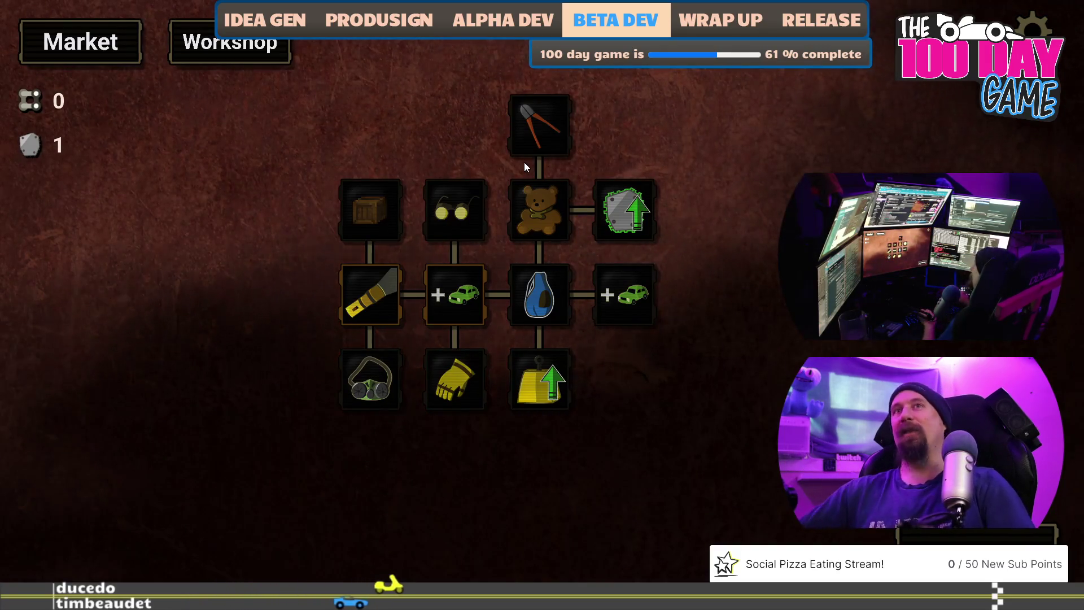
# Pan the skill tree, start a scavenge run, drive forward and collect scrap from the car
pyautogui.press('Right')
pyautogui.press('Down')
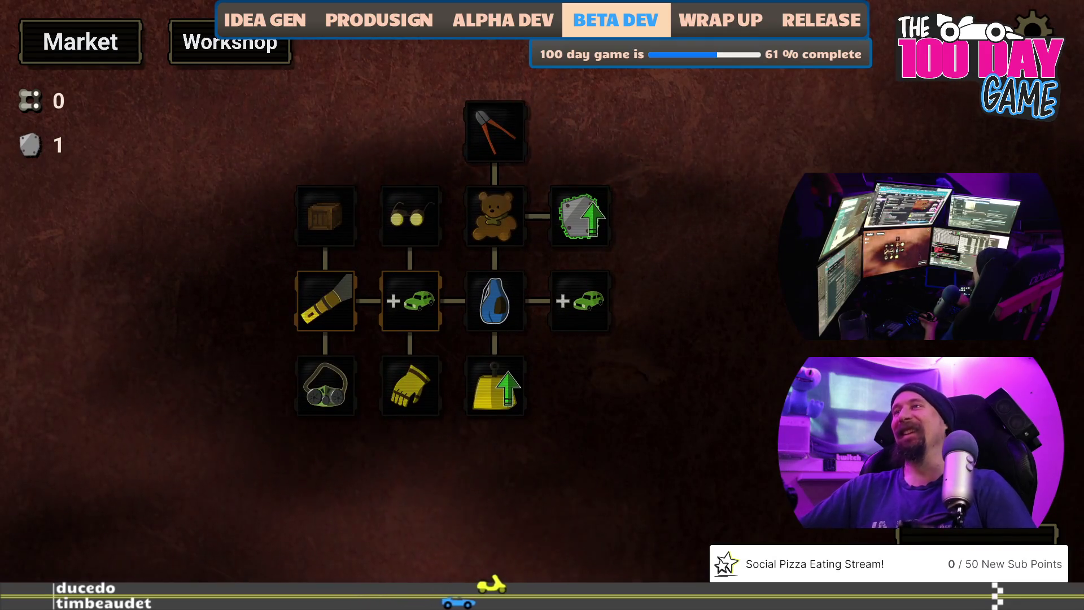
pyautogui.press('space')
pyautogui.press('d')
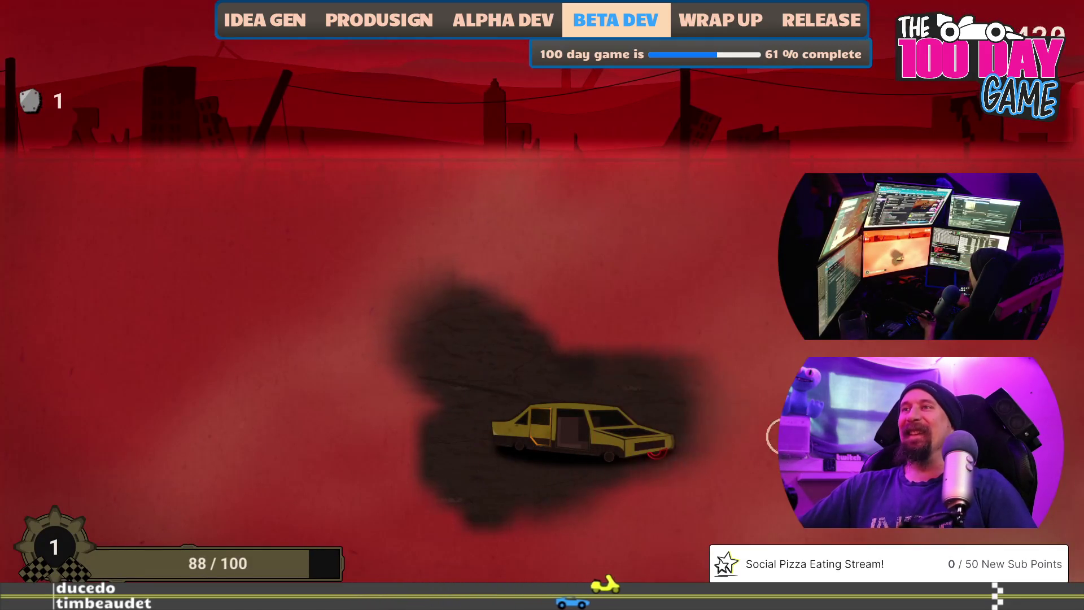
pyautogui.click(541, 431)
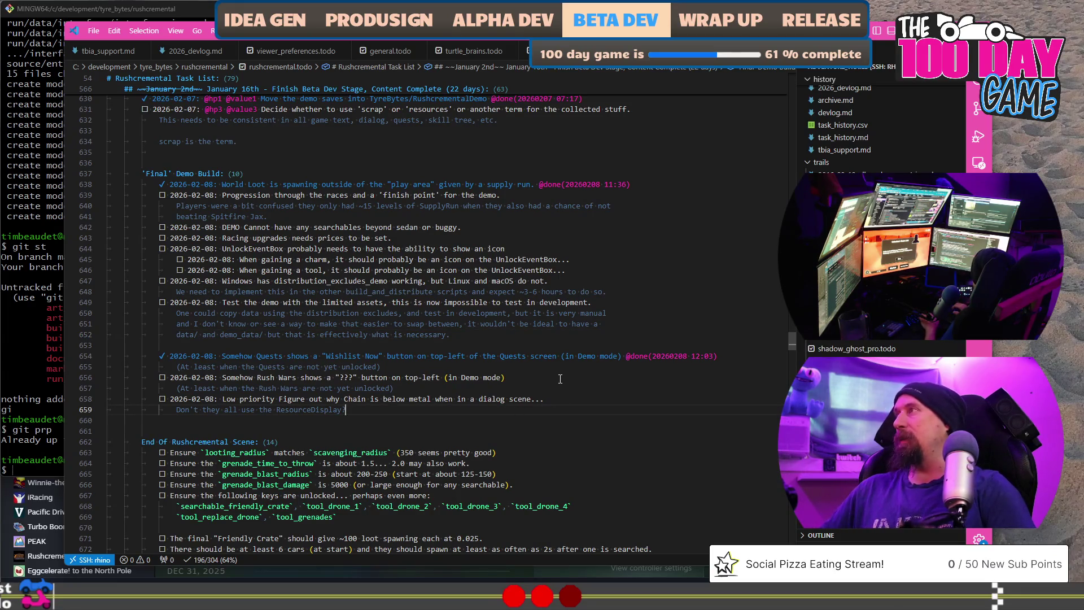
# Add a 2026-02-09 task noting the Chain Link unlock event should show Spitfire Jax, not PH, then return to the game
pyautogui.press('Return')
pyautogui.write('`d')
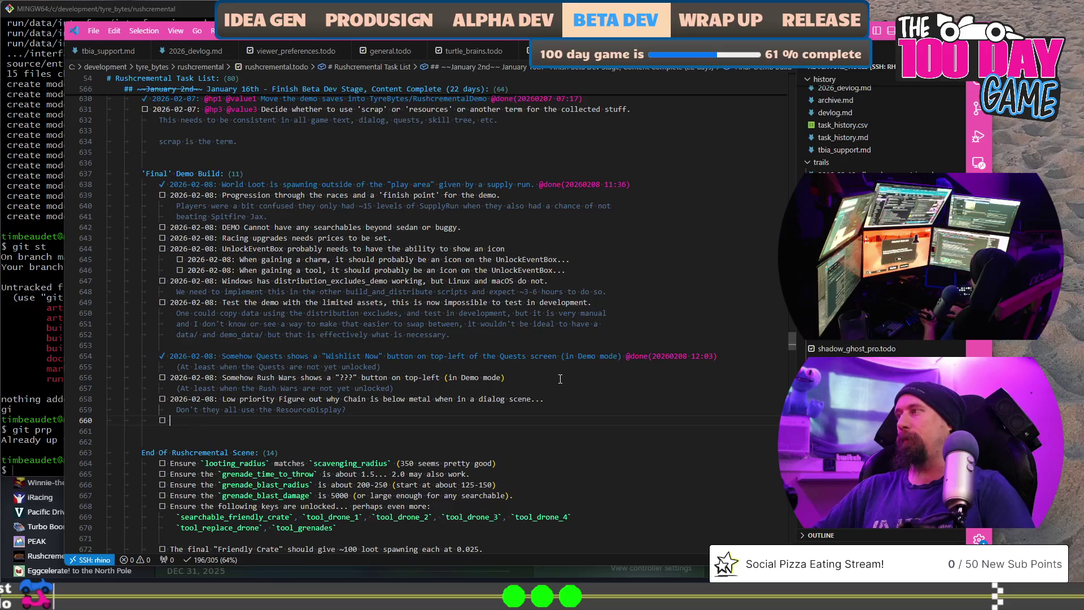
pyautogui.write('2026-02-09:')
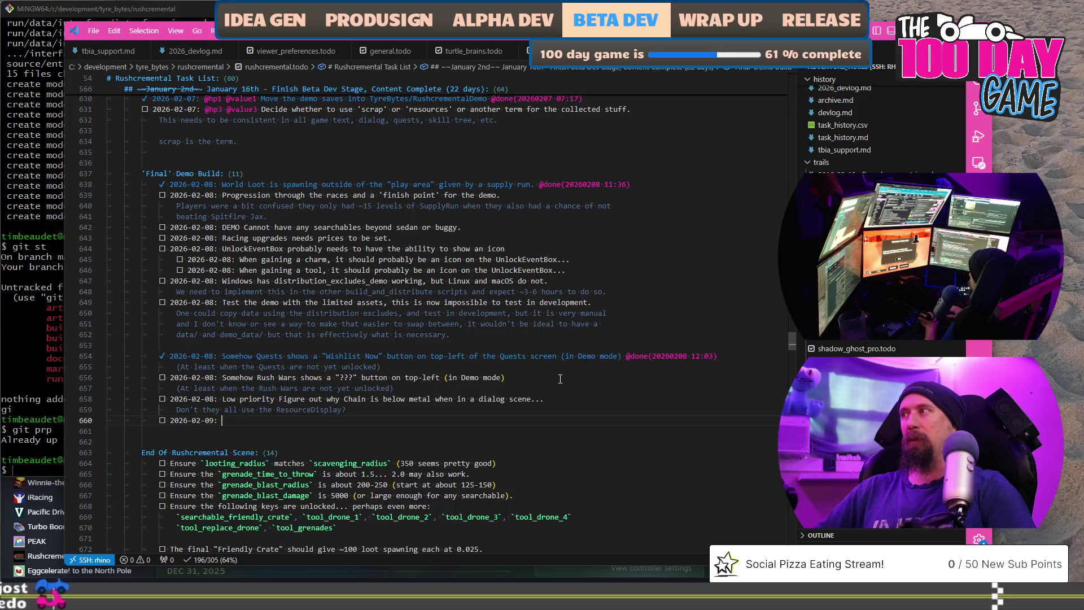
pyautogui.write('EventBox')
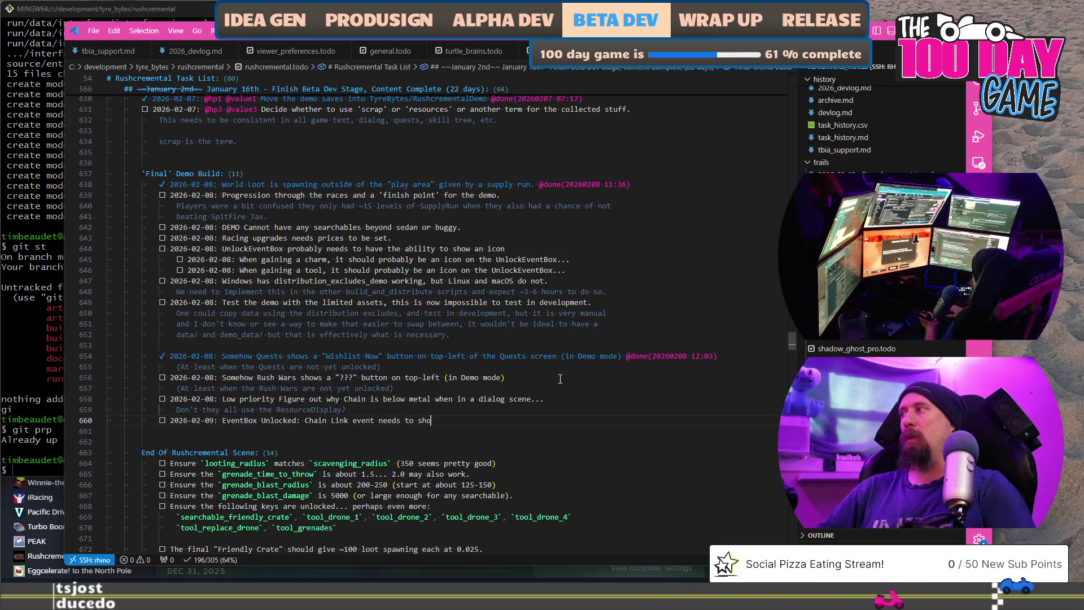
pyautogui.write('fire Jax ')
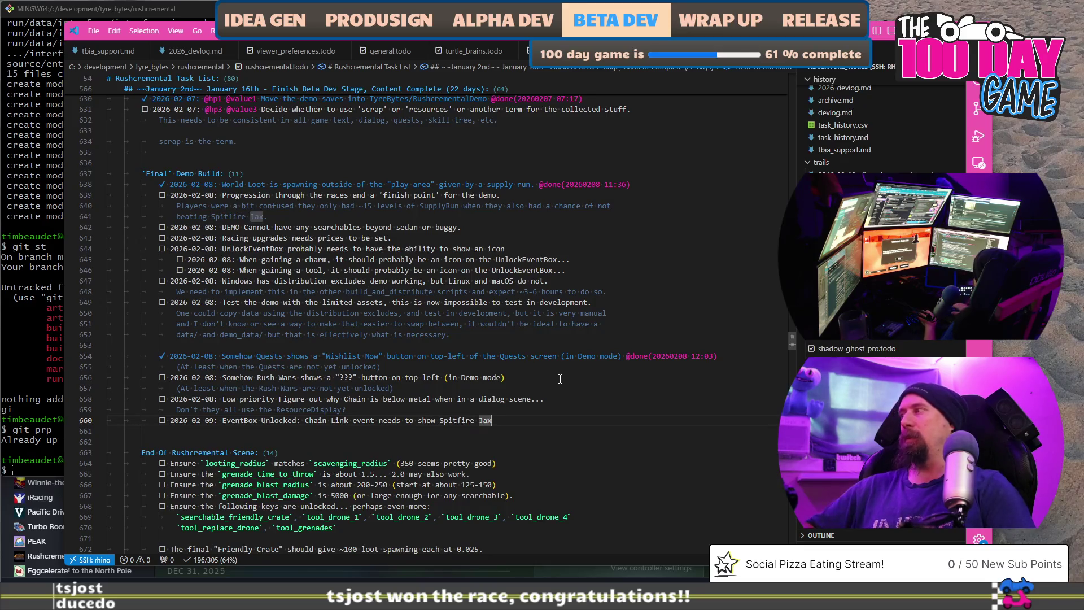
pyautogui.write('(rather than PH).')
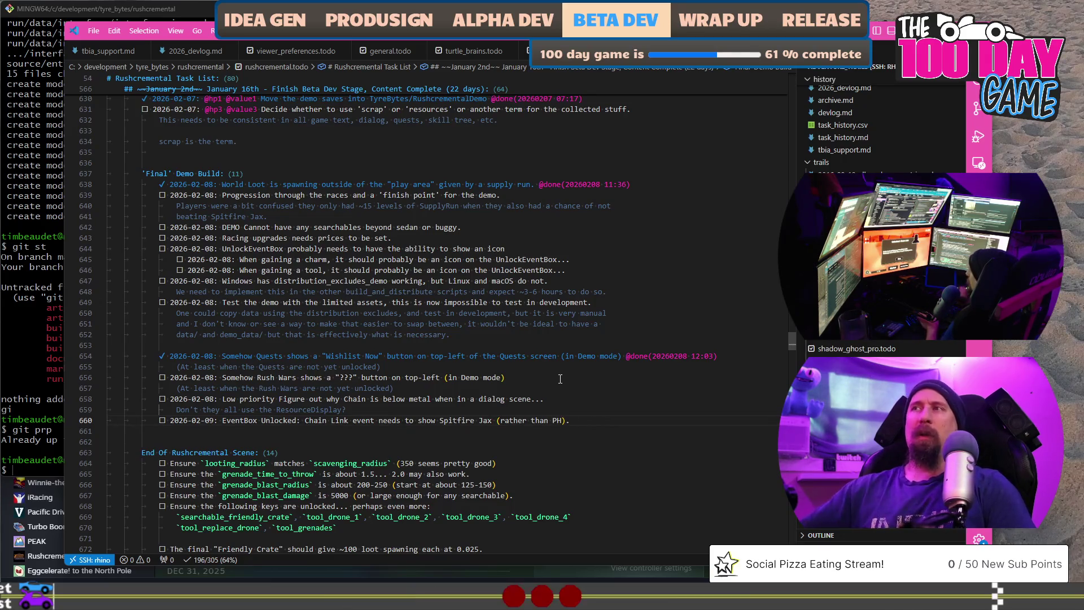
pyautogui.hotkey('alt', 'Tab')
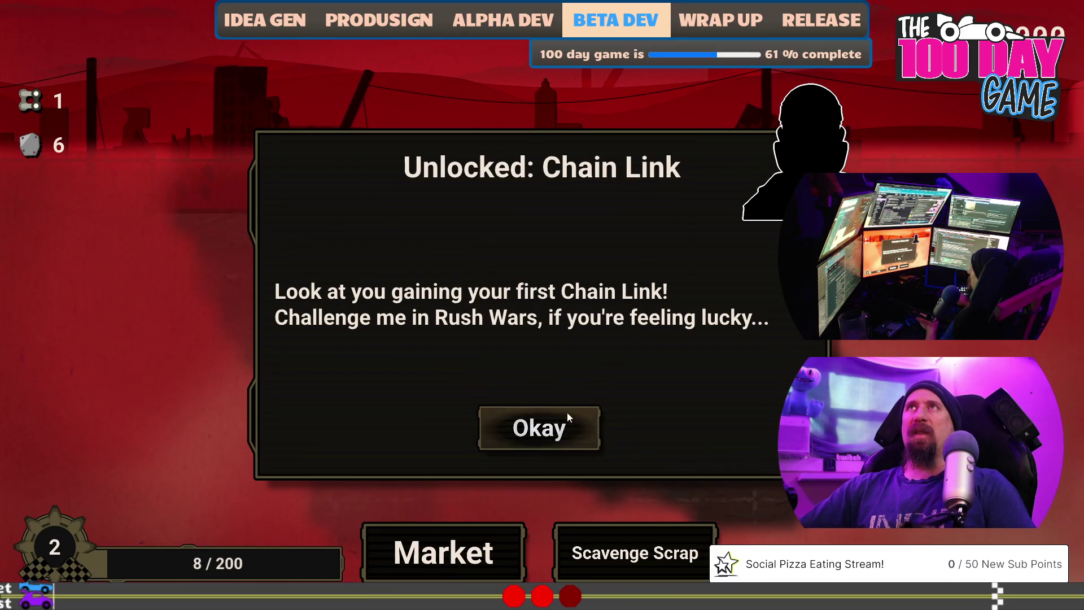
# Dismiss the Chain Link unlock message, return to the workshop and buy the mask upgrade levels
pyautogui.click(539, 431)
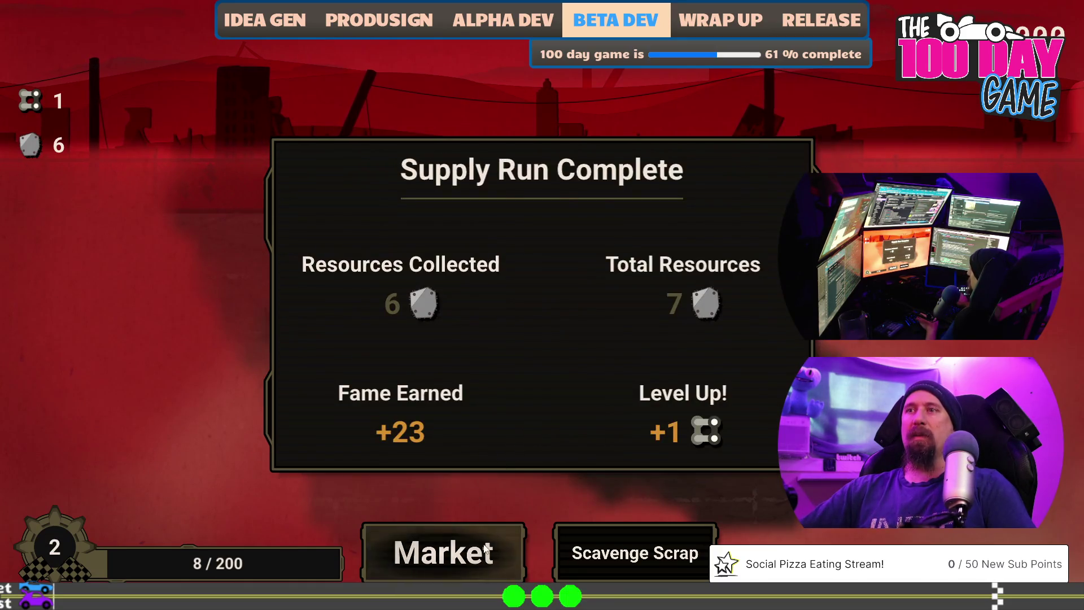
pyautogui.click(503, 538)
pyautogui.moveTo(703, 499); pyautogui.dragTo(445, 500)
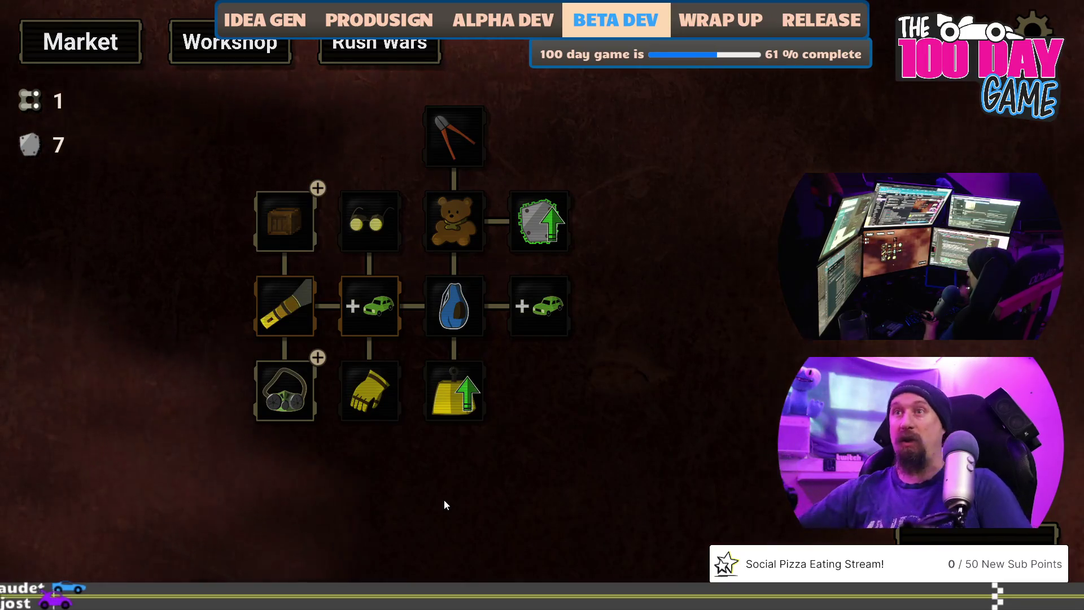
pyautogui.click(277, 385)
pyautogui.click(277, 385)
# Play a scavenge run, clearing fog along the route and scavenging the car door, then head to the market
pyautogui.press('space')
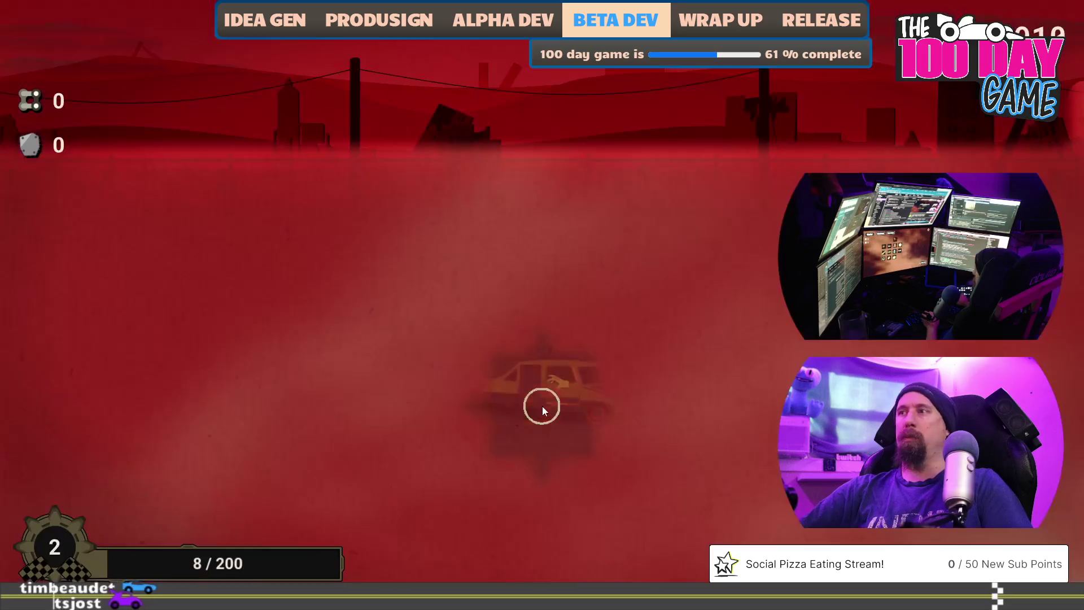
pyautogui.moveTo(502, 322)
pyautogui.mouseDown()
pyautogui.moveTo(574, 394)
pyautogui.moveTo(574, 225)
pyautogui.moveTo(704, 467)
pyautogui.moveTo(739, 424)
pyautogui.moveTo(702, 355)
pyautogui.mouseUp()
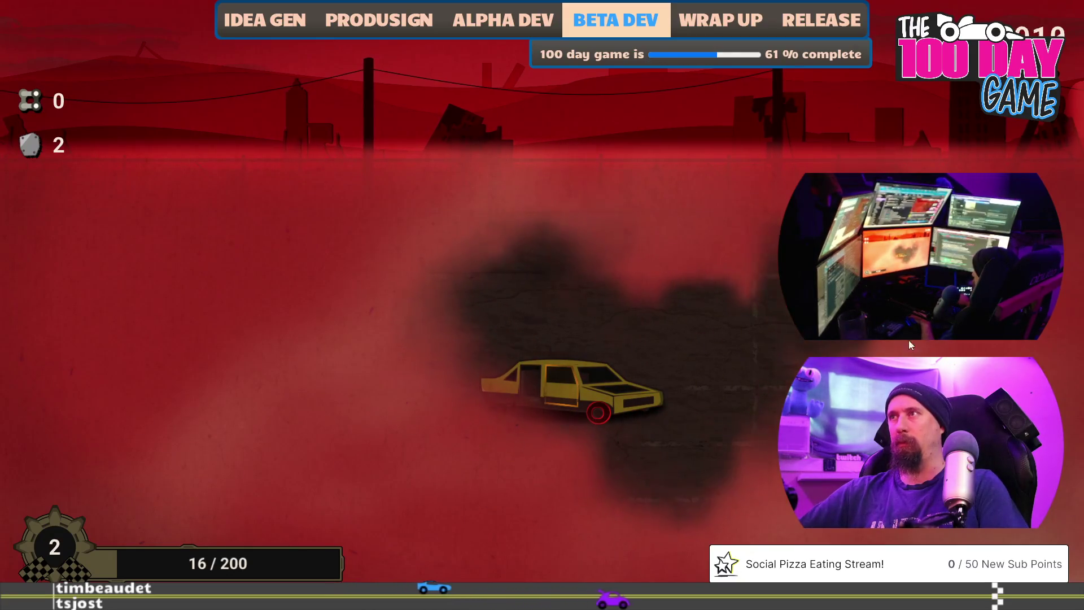
pyautogui.click(561, 403)
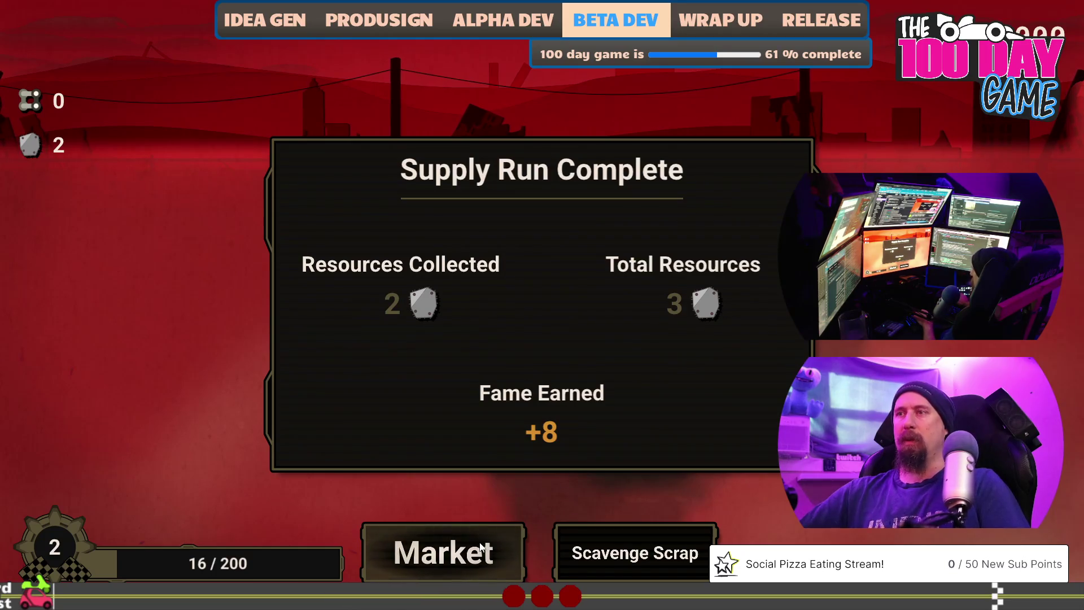
pyautogui.click(482, 549)
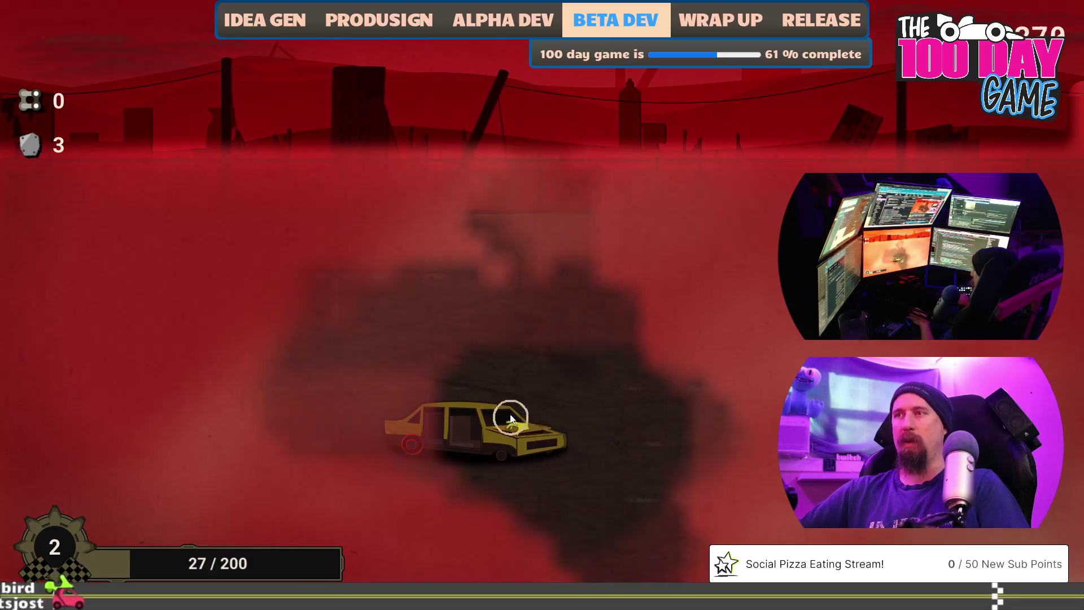
# Run several more scavenge runs back to back, ending on the upgrade tree with 17 scrap, and begin switching windows
pyautogui.click(642, 553)
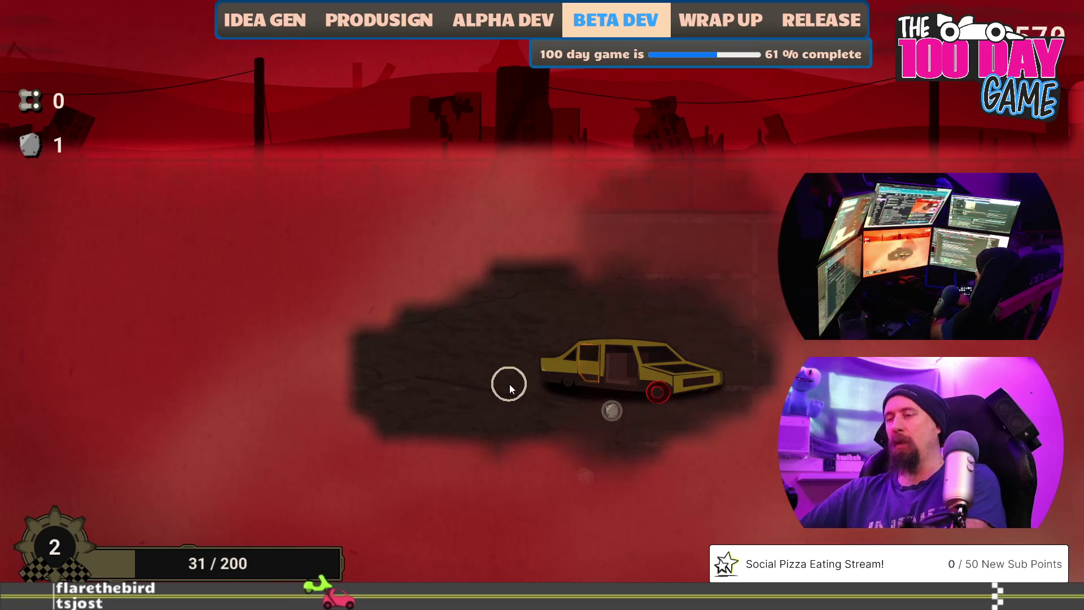
pyautogui.click(623, 556)
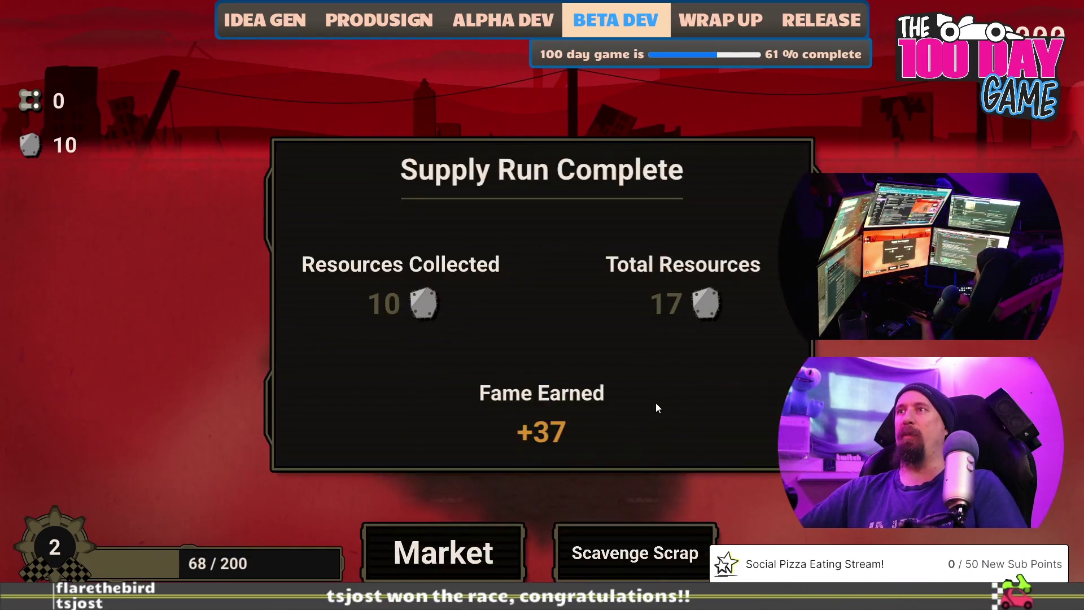
pyautogui.click(656, 403)
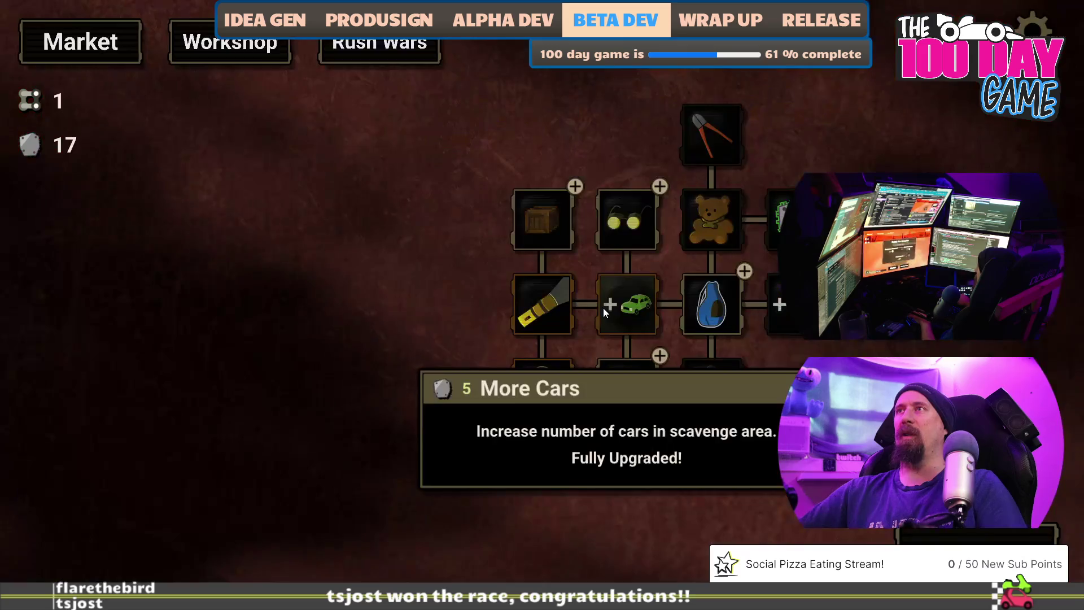
pyautogui.hotkey('alt', 'Tab')
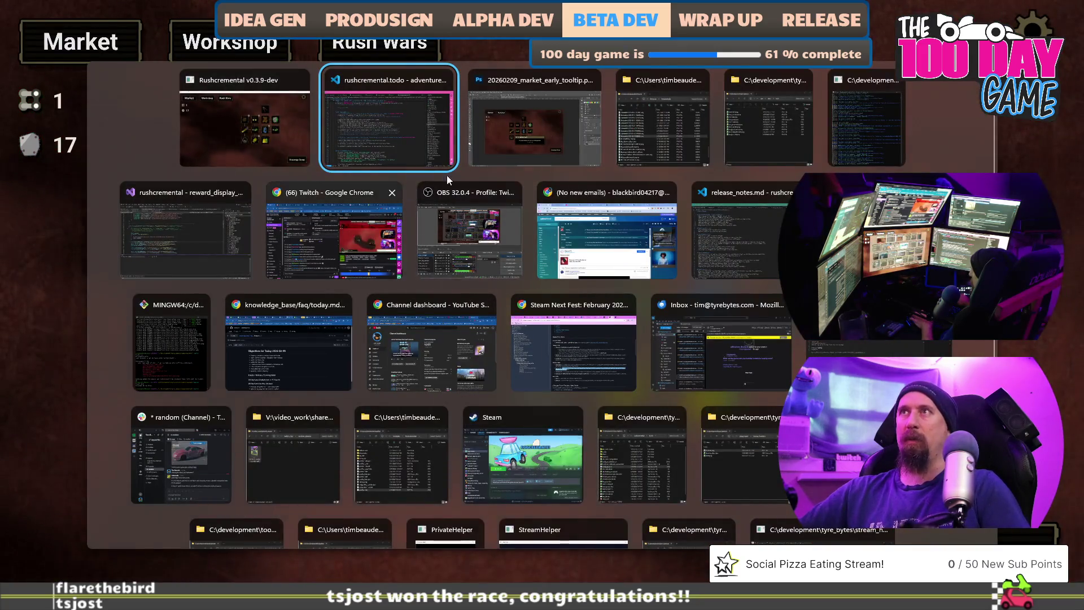
# Preview Screenshot 2026-02-09 081611.png in Photos from the Screenshots folder and close it once reviewed
pyautogui.press('Escape')
pyautogui.hotkey('alt', 'Tab')
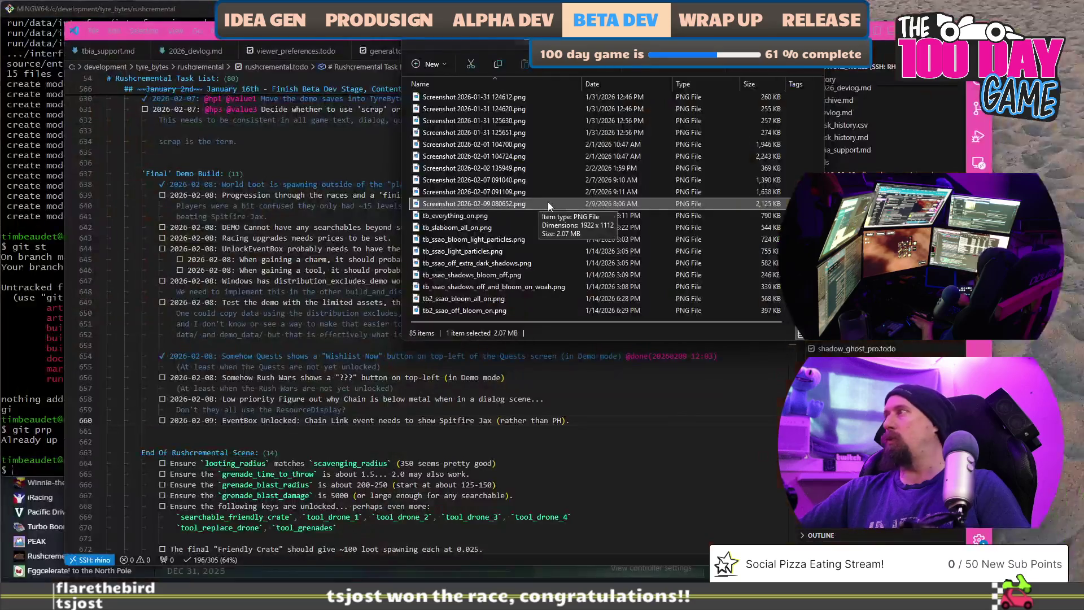
pyautogui.click(475, 311)
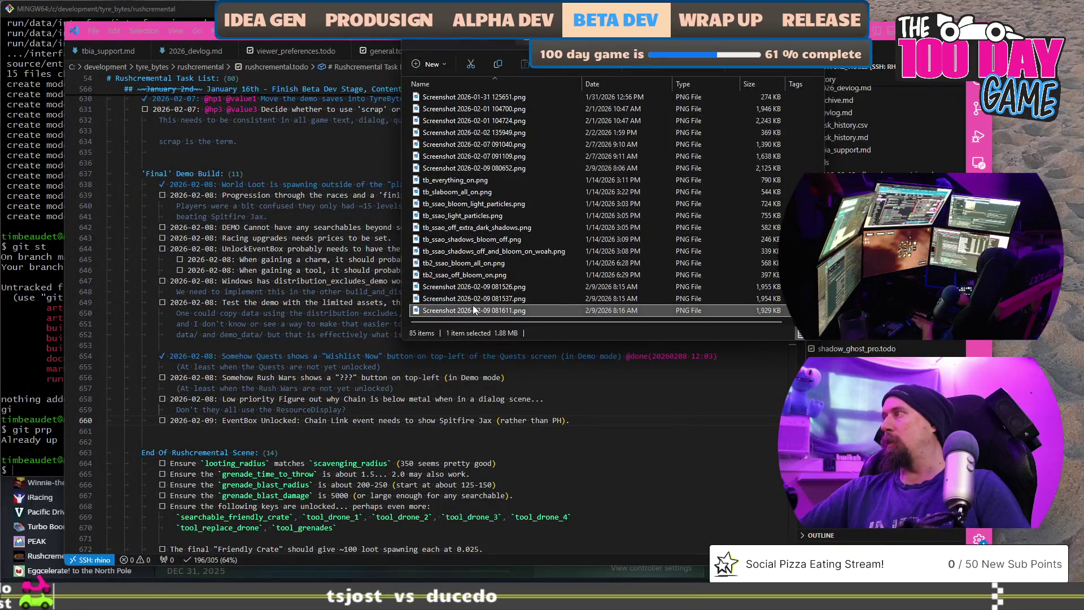
pyautogui.doubleClick(477, 310)
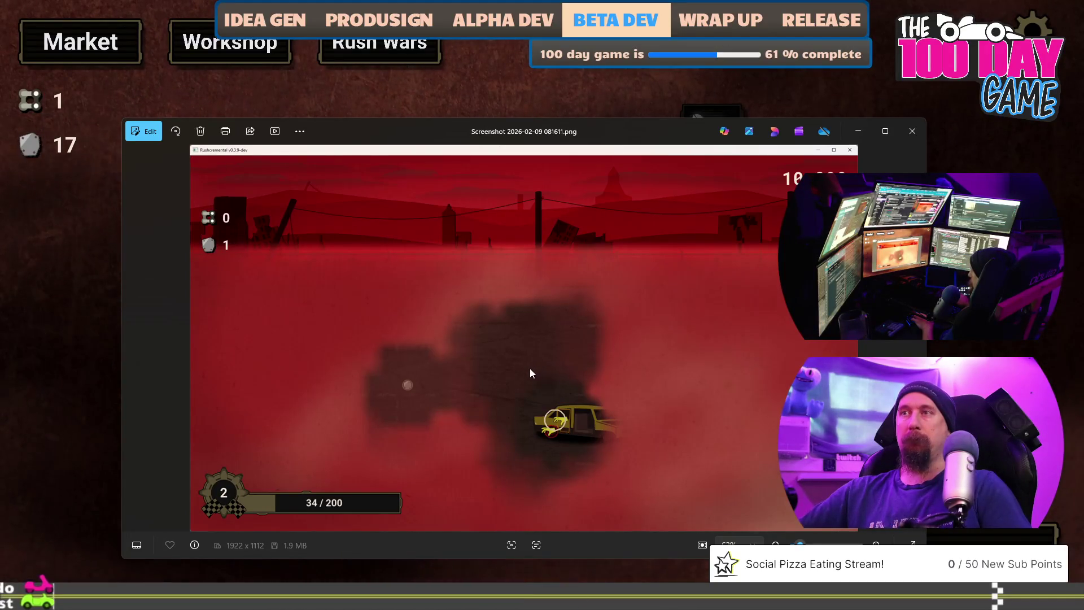
pyautogui.click(915, 130)
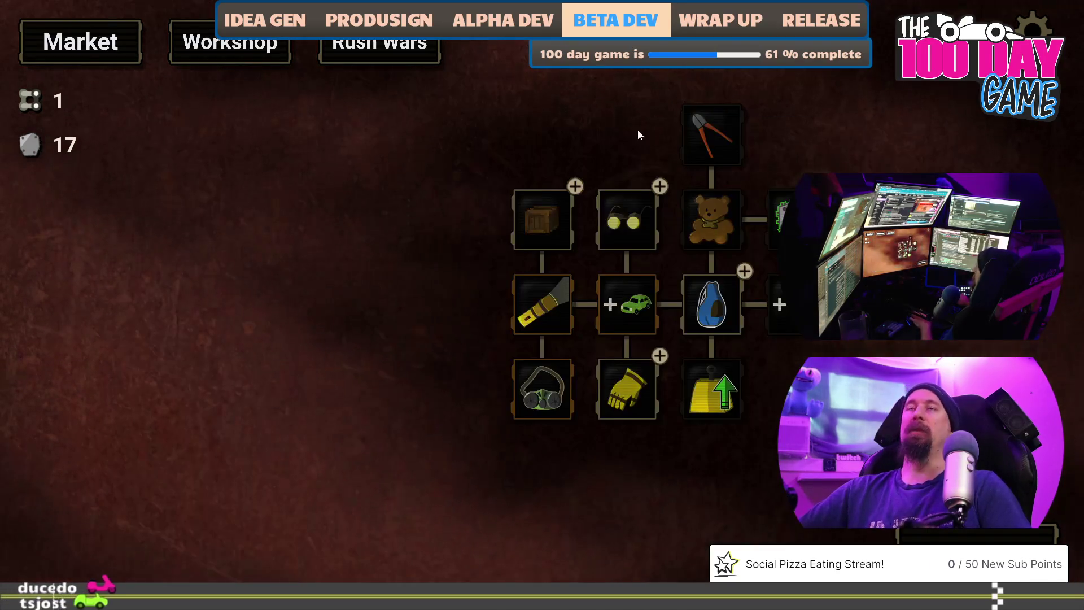
pyautogui.hotkey('alt', 'Tab')
pyautogui.hotkey('alt', 'Tab')
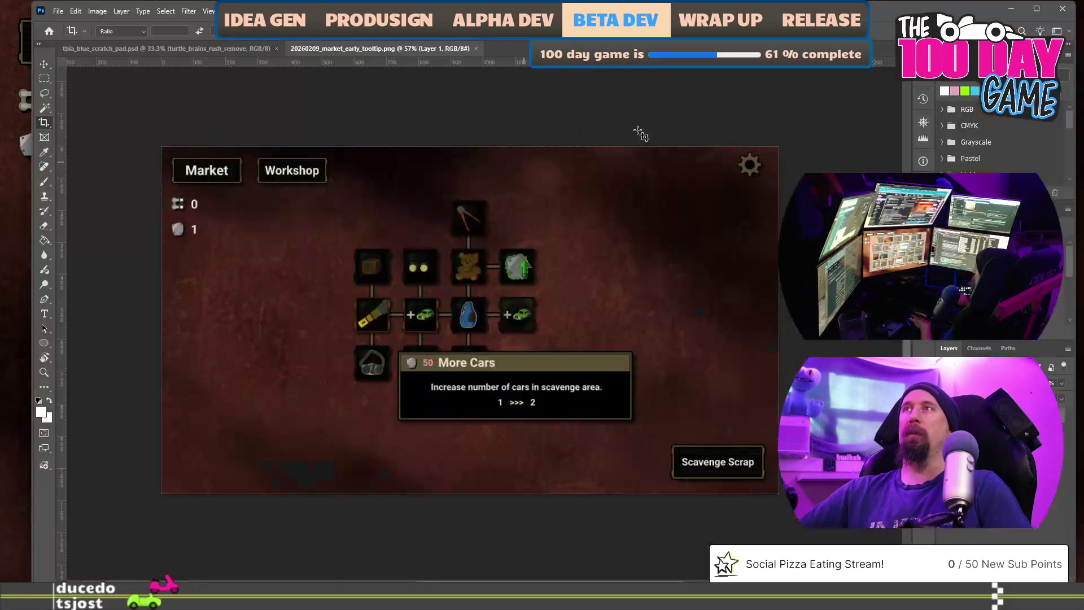
pyautogui.hotkey('alt', 'Tab')
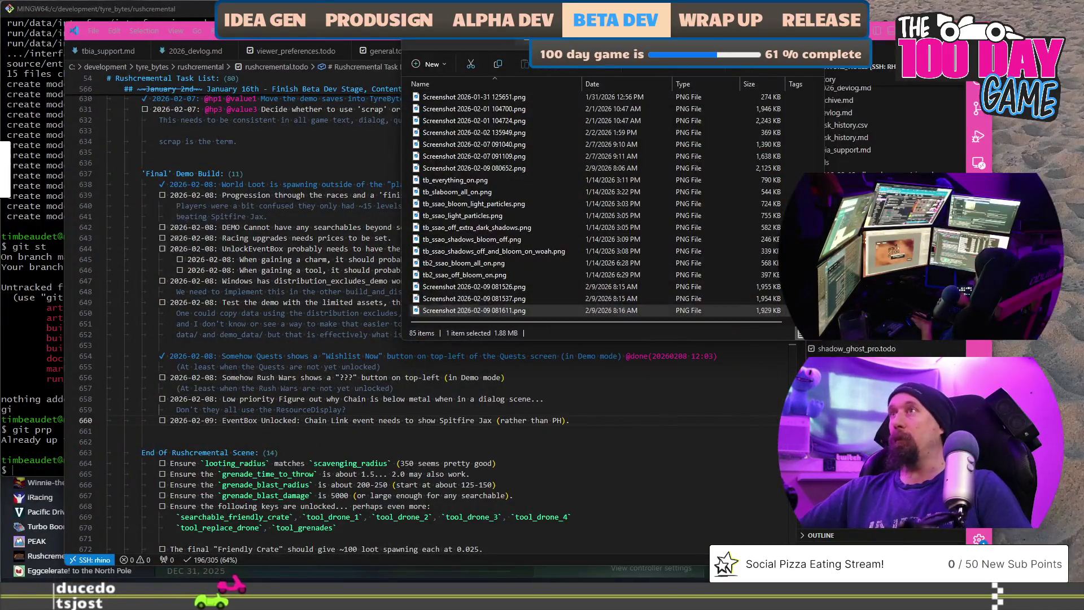
# Copy the 081611 screenshot from Explorer into Photoshop as its own document, cancelling its placement into the market tooltip image
pyautogui.hotkey('alt', 'Tab')
pyautogui.hotkey('alt', 'Tab')
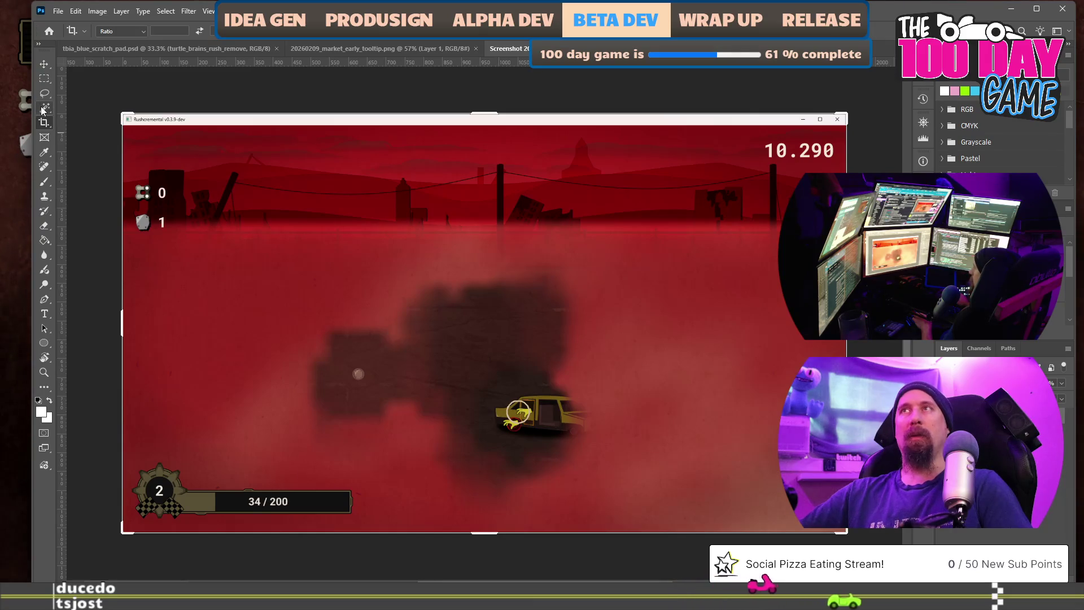
pyautogui.hotkey('alt', 'Tab')
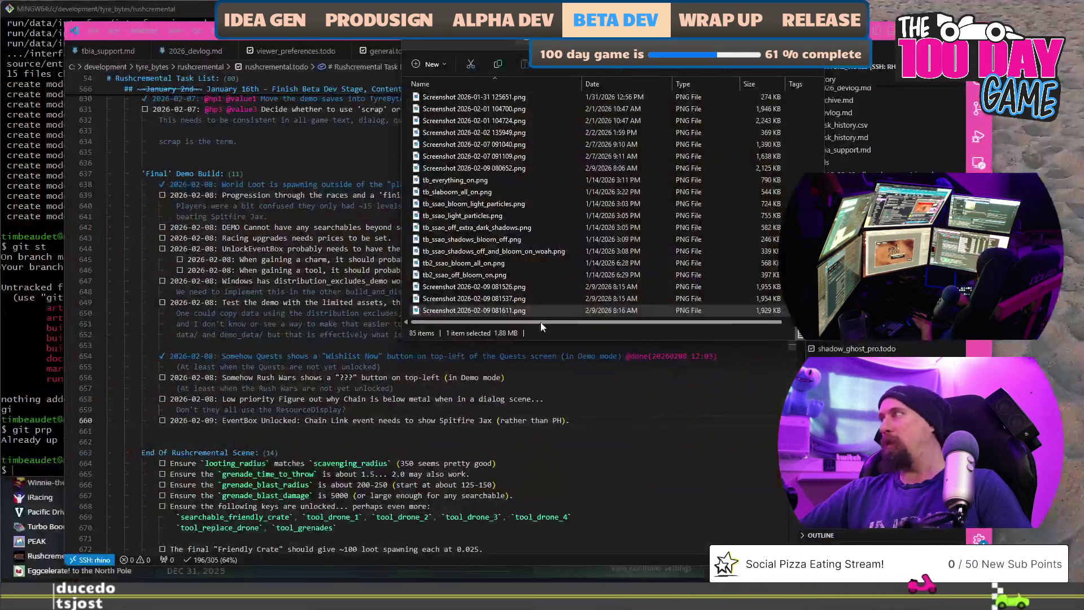
pyautogui.click(493, 310)
pyautogui.hotkey('ctrl', 'c')
pyautogui.hotkey('alt', 'Tab')
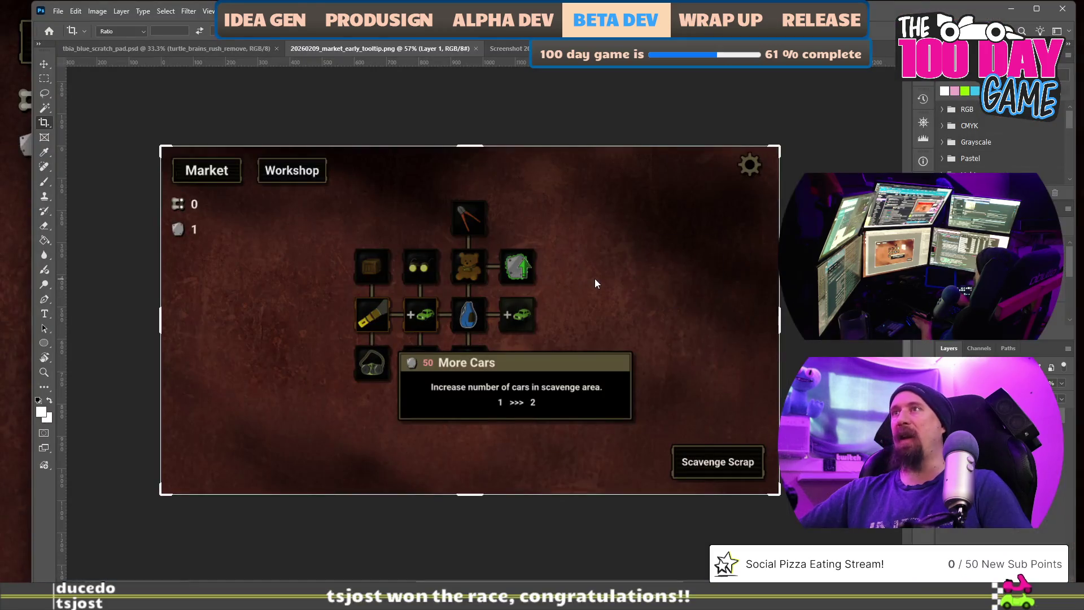
pyautogui.hotkey('ctrl', 'v')
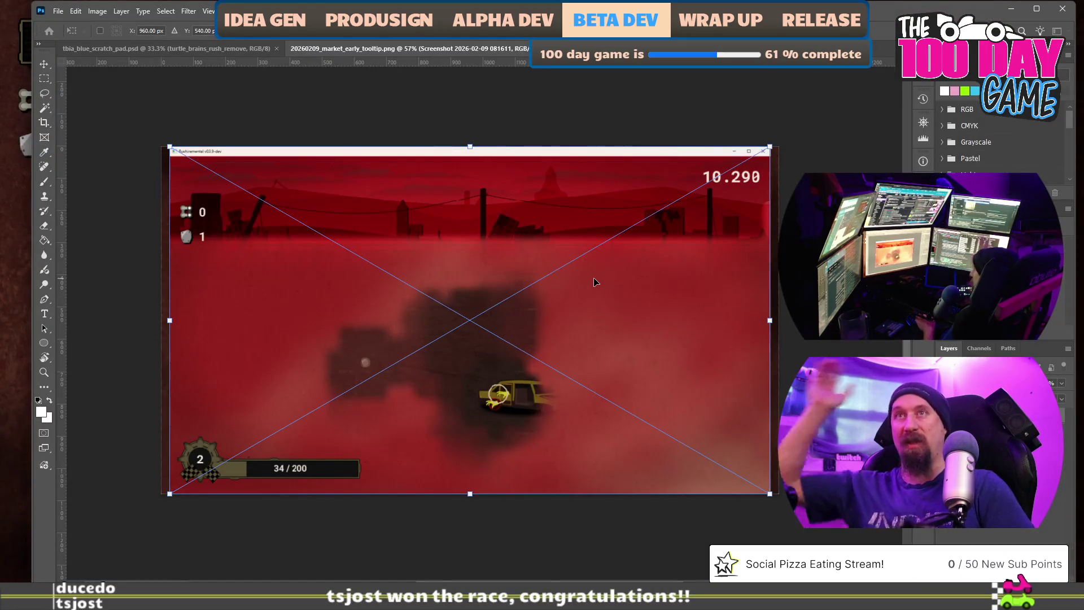
pyautogui.press('Escape')
pyautogui.press('c')
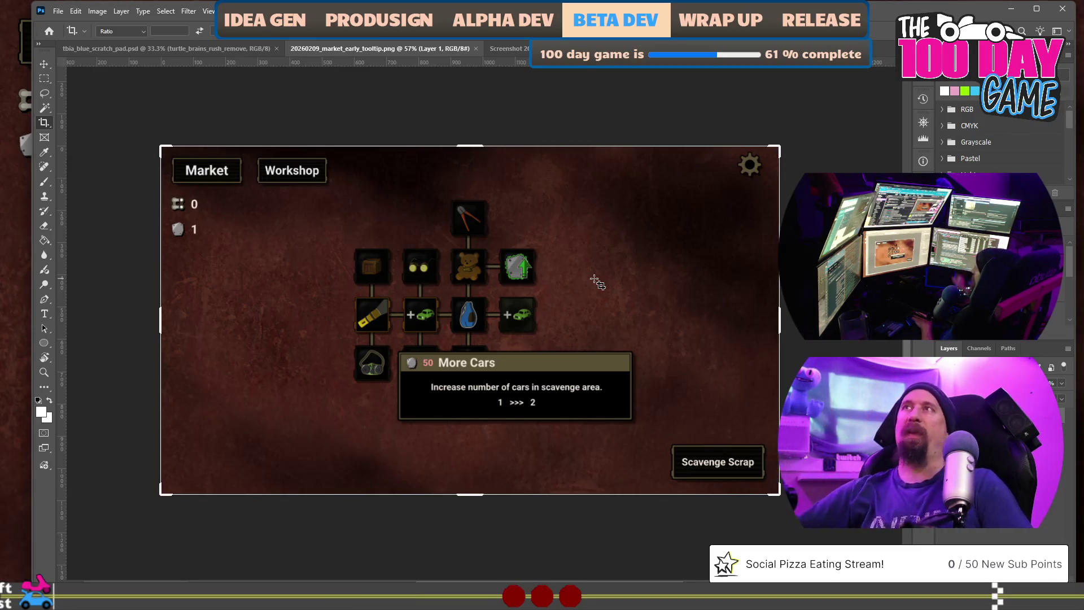
# Crop the 081611 race screenshot to a 16:9 frame 1920 pixels wide, repositioning the image before committing
pyautogui.click(508, 49)
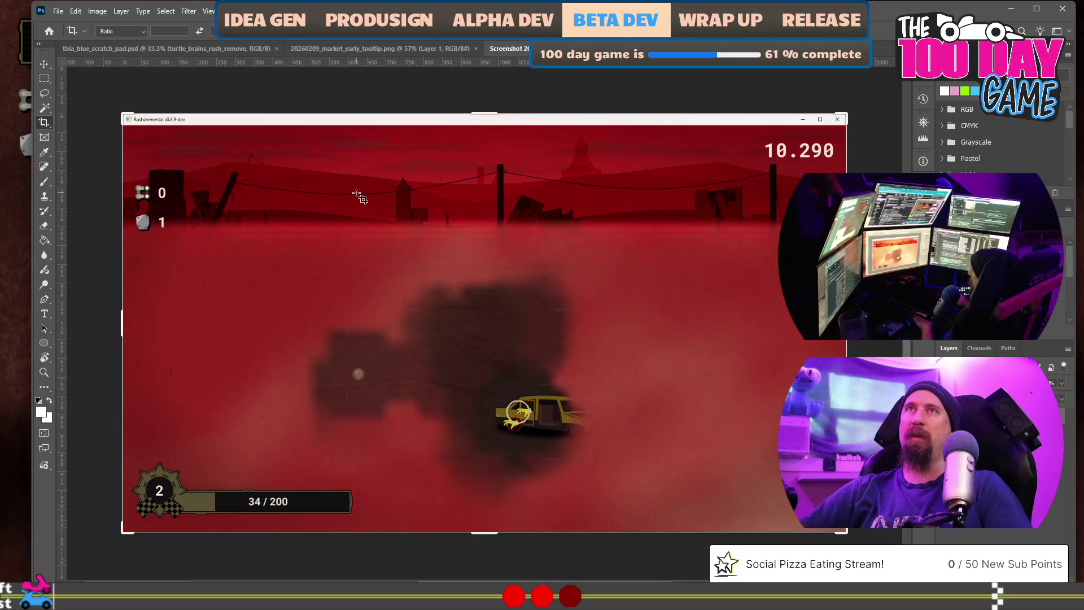
pyautogui.moveTo(123, 112); pyautogui.dragTo(127, 121)
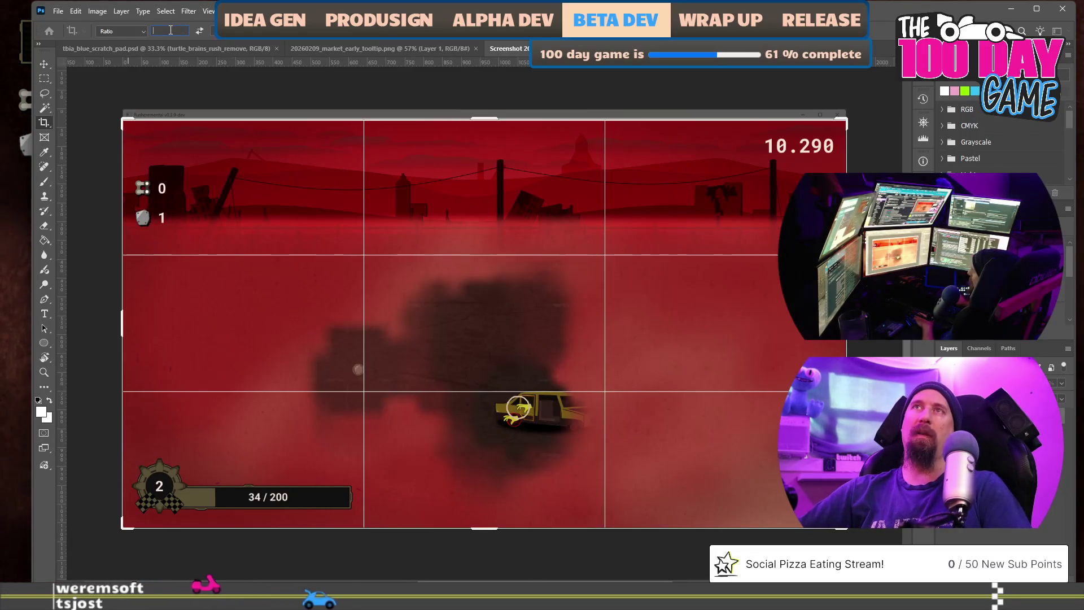
pyautogui.write('1920')
pyautogui.press('Tab')
pyautogui.write('1080')
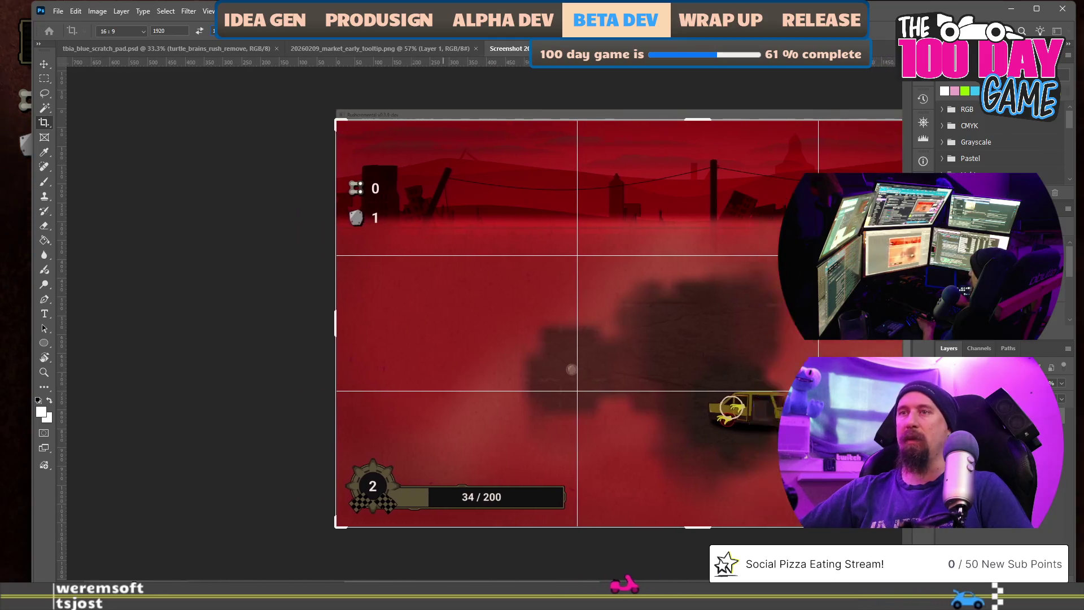
pyautogui.moveTo(327, 414); pyautogui.dragTo(407, 413)
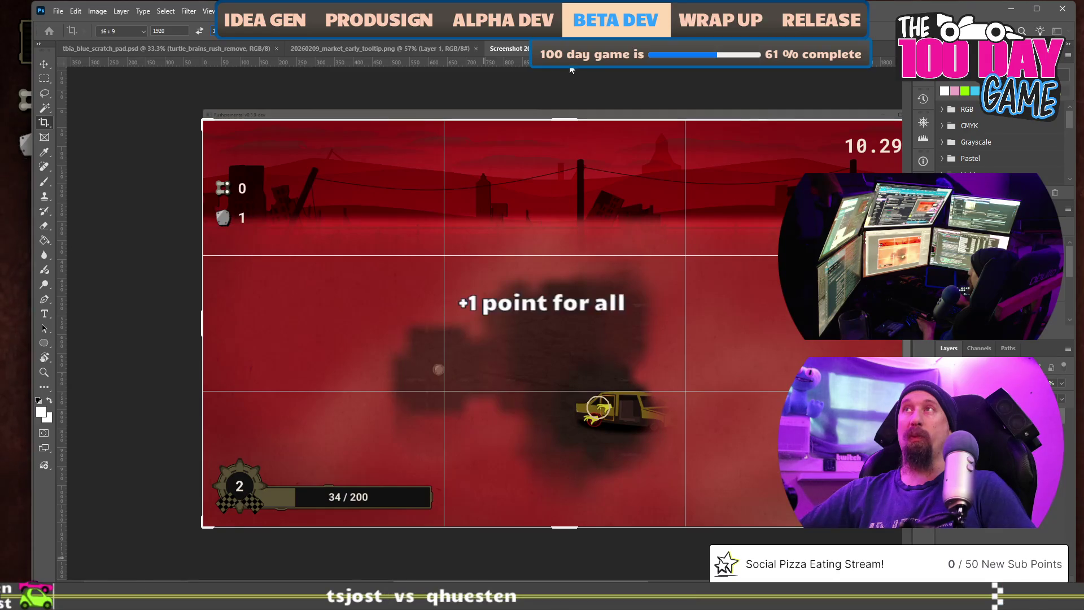
pyautogui.press('Return')
pyautogui.press('v')
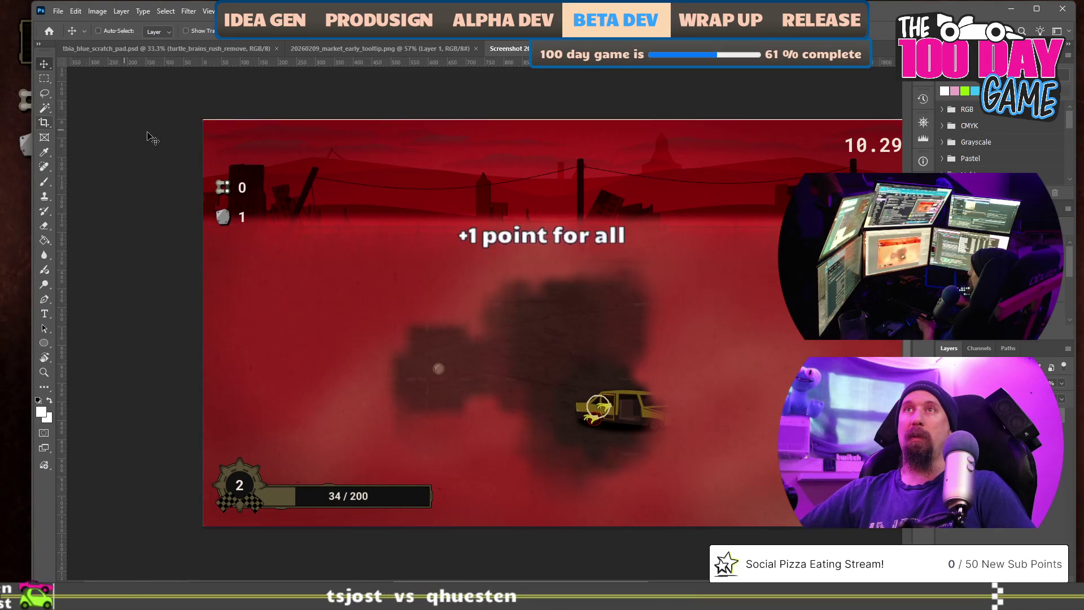
# Zoom in to check the edges, then marquee-select a 1920 × 1080 area from the top-left corner excluding the title bar
pyautogui.hotkey('ctrl', '+')
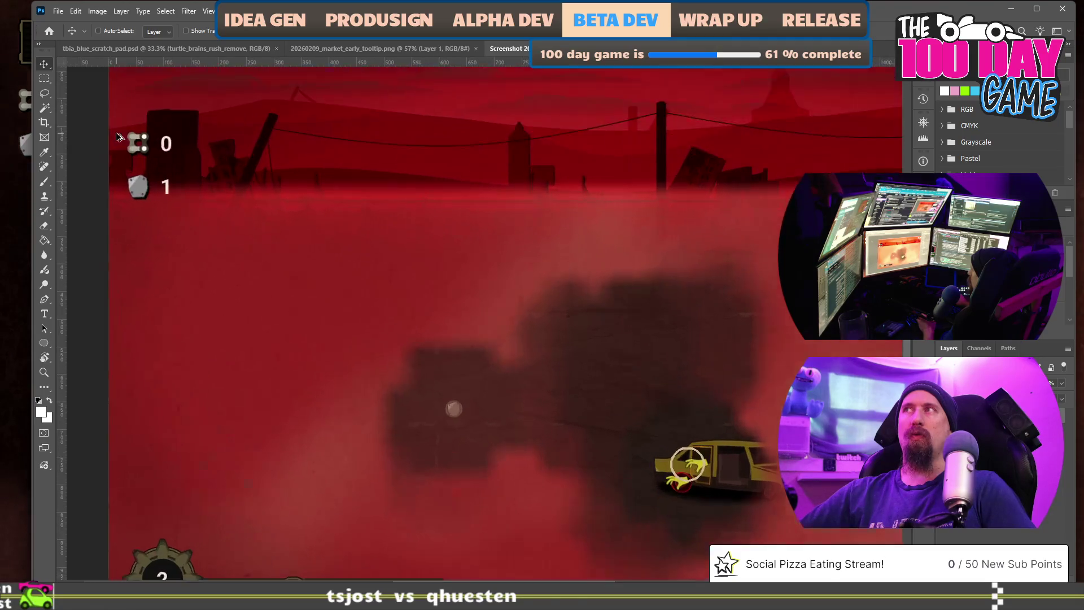
pyautogui.scroll(2, 218, 84)
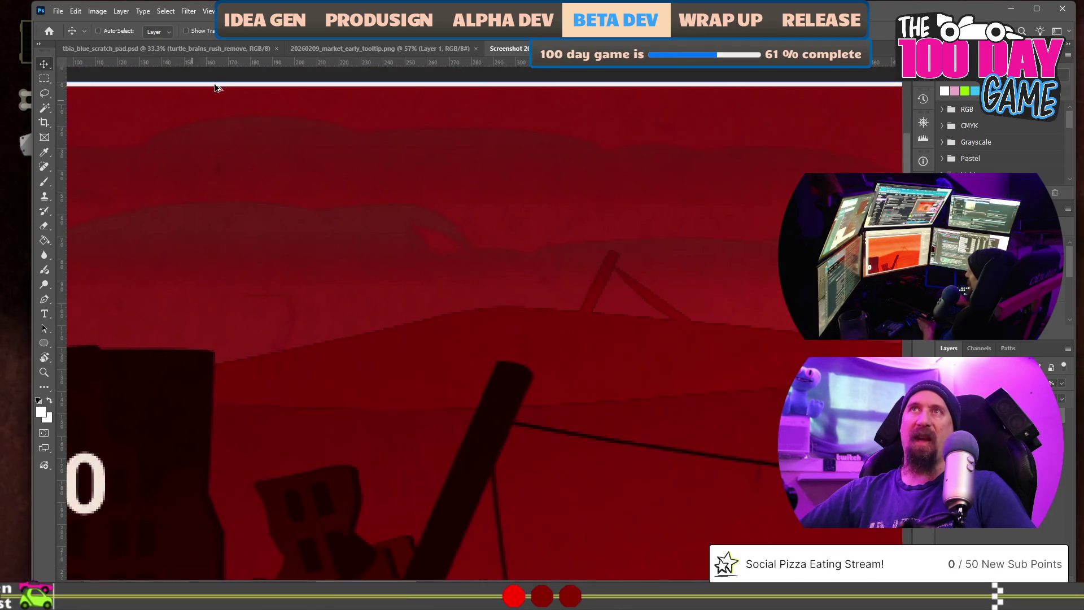
pyautogui.scroll(2, 223, 85)
pyautogui.scroll(1, 310, 122)
pyautogui.scroll(-3, 314, 124)
pyautogui.scroll(-2, 313, 125)
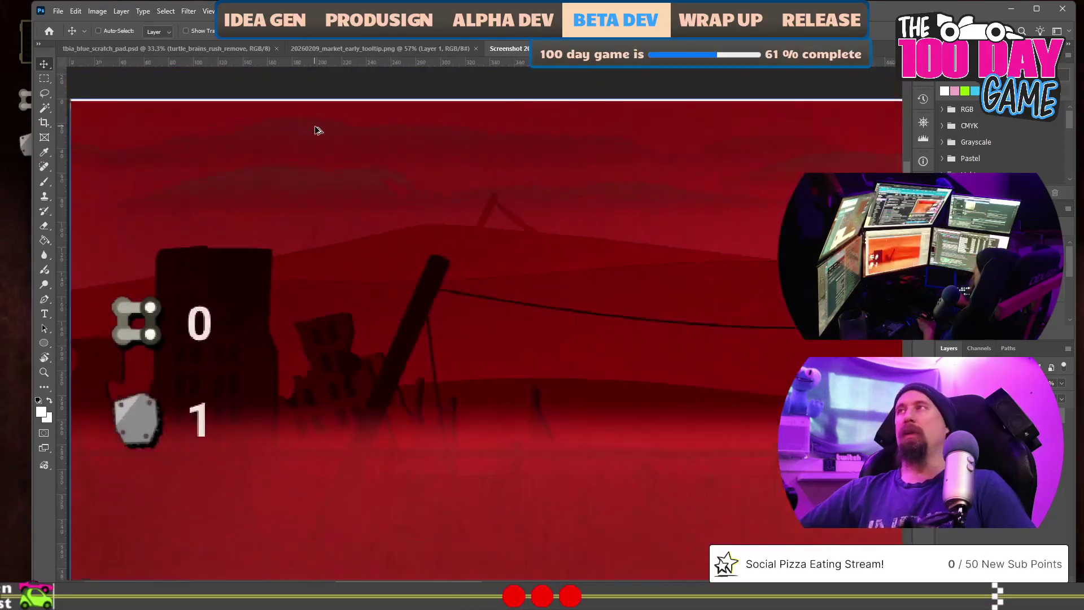
pyautogui.scroll(-3, 330, 169)
pyautogui.scroll(3, 330, 484)
pyautogui.scroll(2, 315, 494)
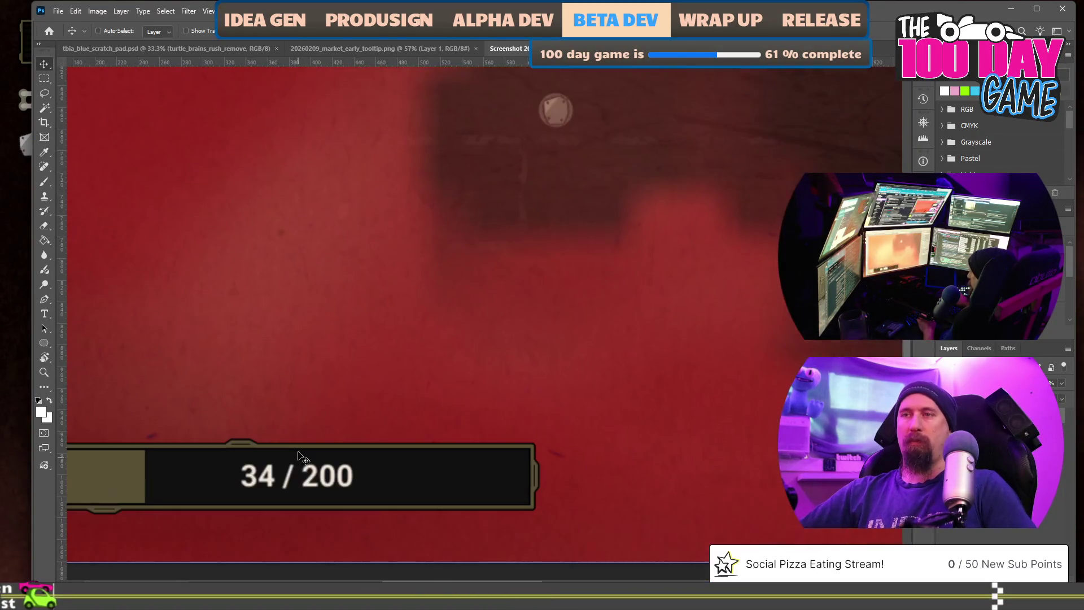
pyautogui.scroll(2, 323, 509)
pyautogui.scroll(-3, 317, 478)
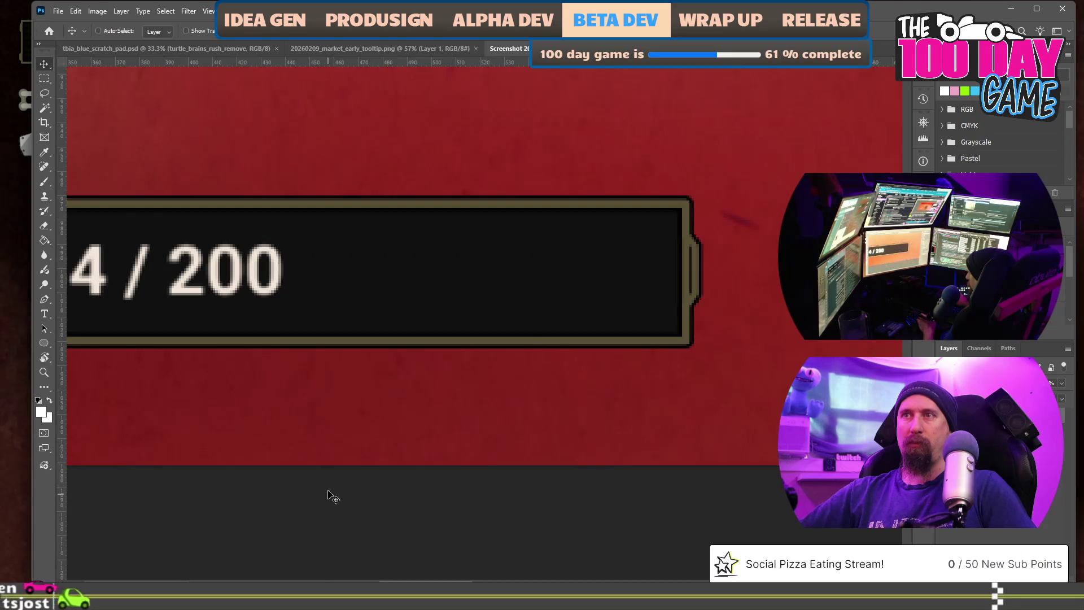
pyautogui.scroll(-2, 330, 458)
pyautogui.scroll(-2, 319, 405)
pyautogui.scroll(-2, 339, 255)
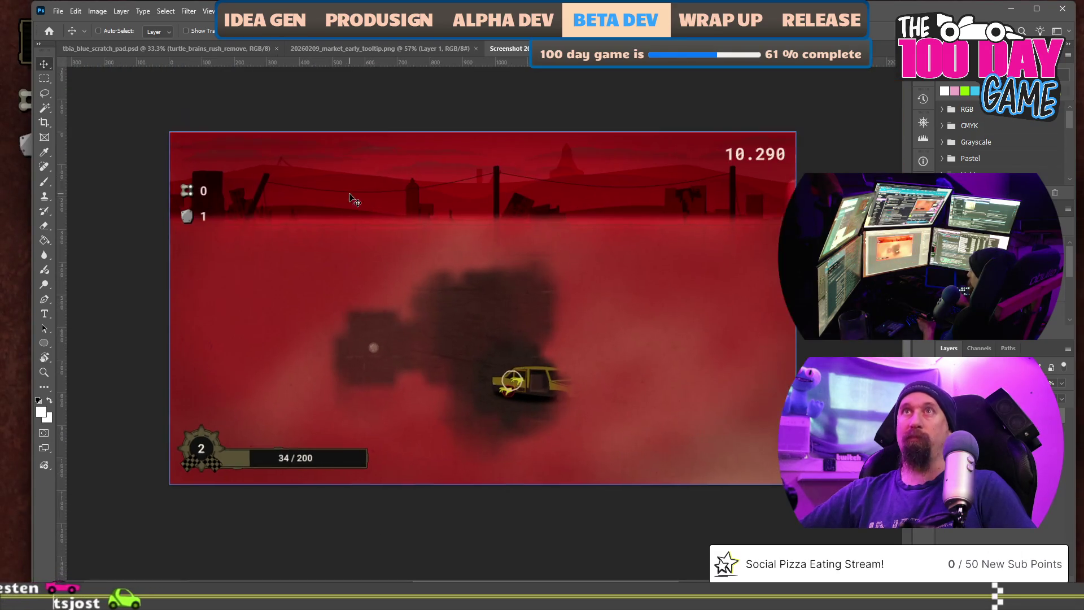
pyautogui.scroll(2, 308, 144)
pyautogui.scroll(2, 309, 151)
pyautogui.scroll(1, 309, 151)
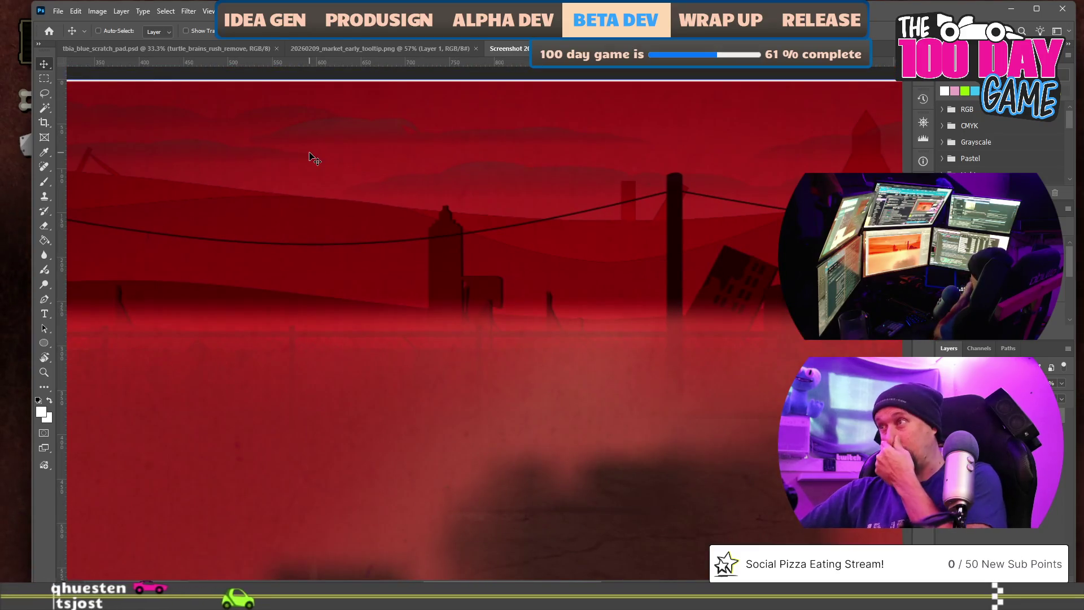
pyautogui.scroll(-2, 340, 157)
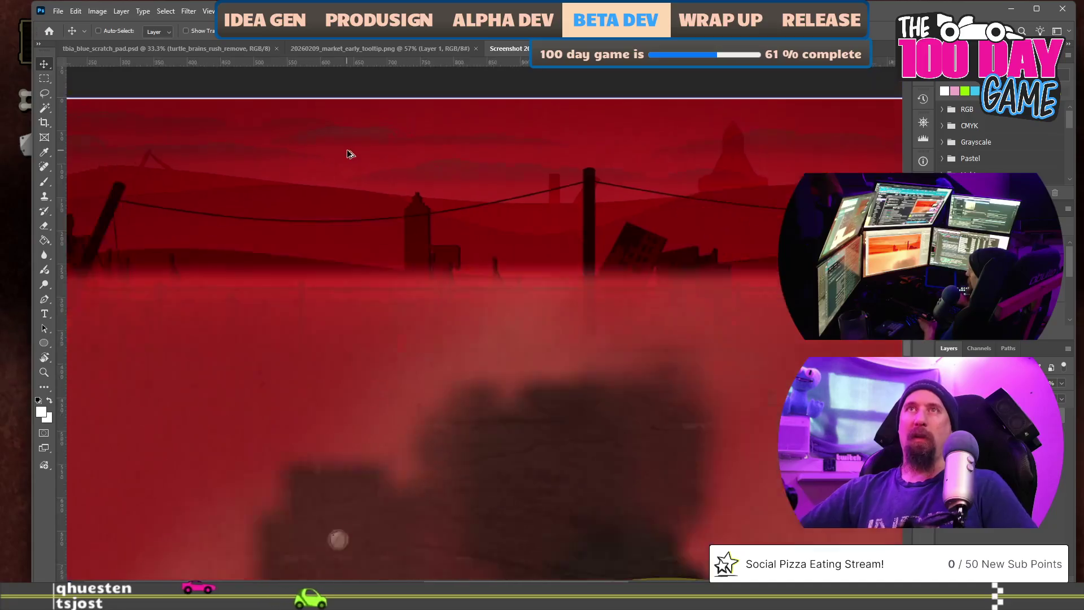
pyautogui.scroll(-2, 373, 169)
pyautogui.scroll(-1, 401, 186)
pyautogui.scroll(3, 108, 266)
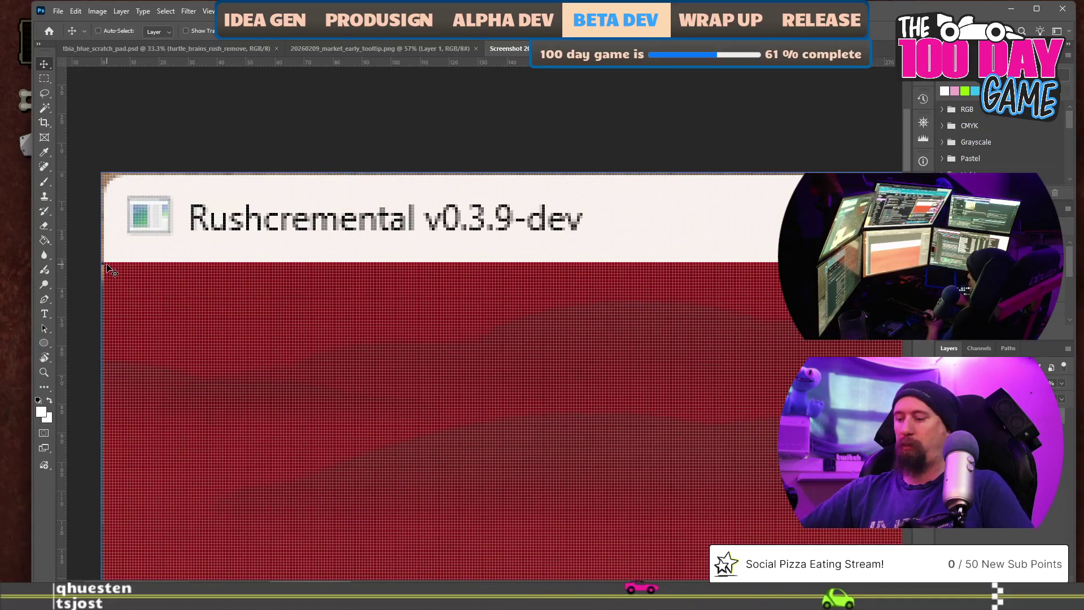
pyautogui.press('m')
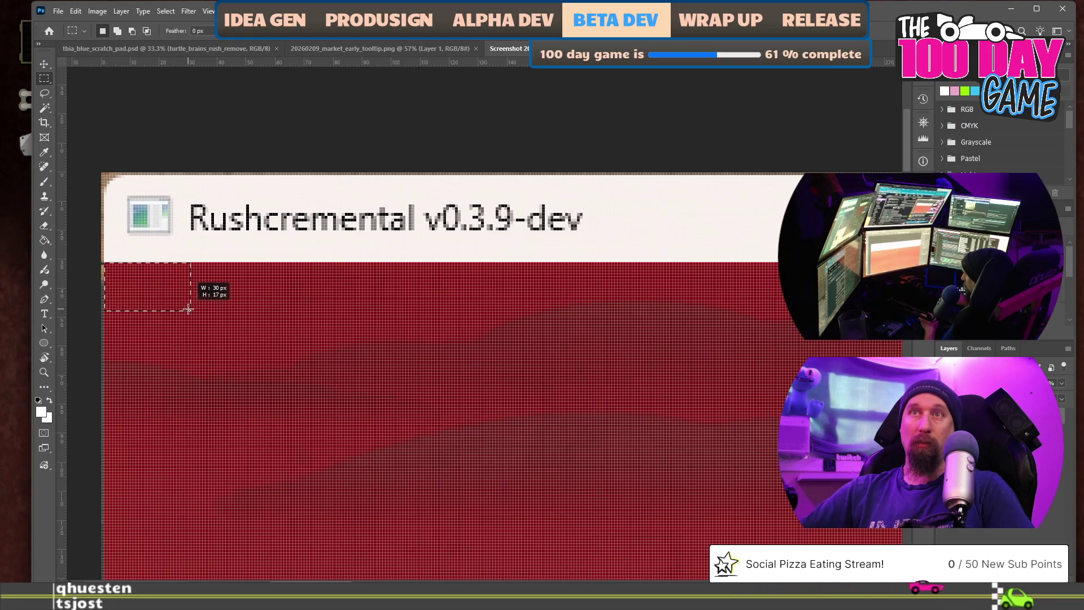
pyautogui.moveTo(195, 321); pyautogui.dragTo(351, 442)
pyautogui.scroll(-5, 351, 441)
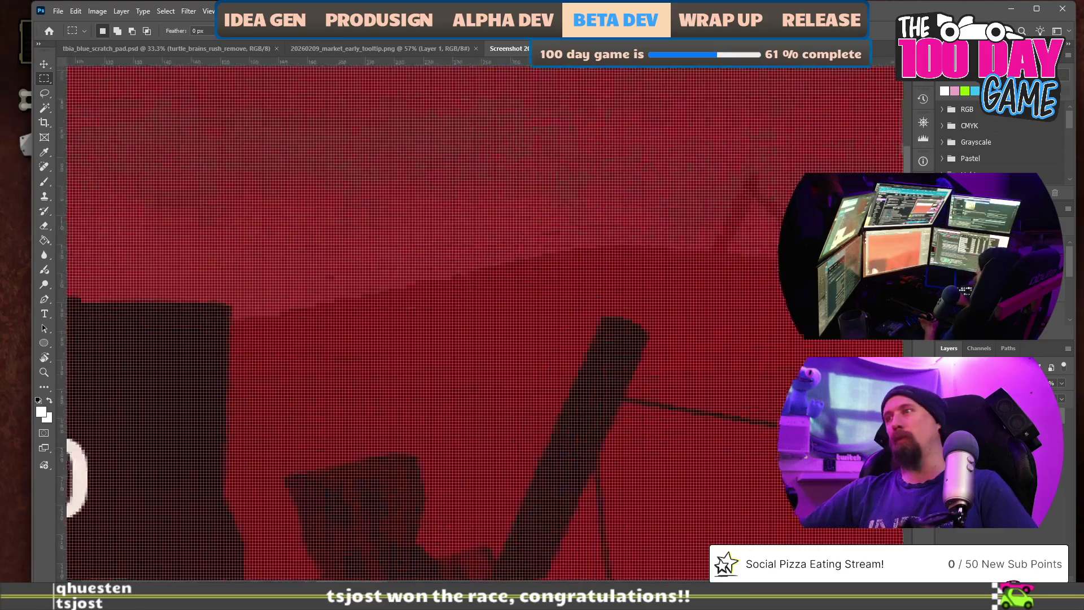
pyautogui.scroll(-3, 481, 322)
pyautogui.scroll(-3, 480, 323)
pyautogui.scroll(-3, 481, 322)
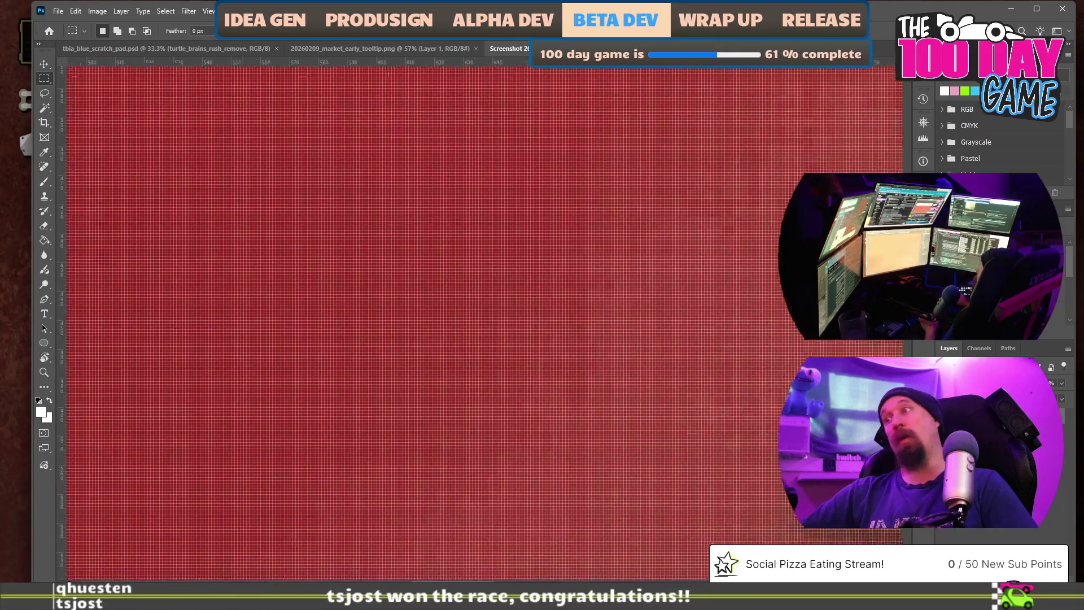
pyautogui.scroll(-3, 480, 322)
pyautogui.scroll(-3, 480, 322)
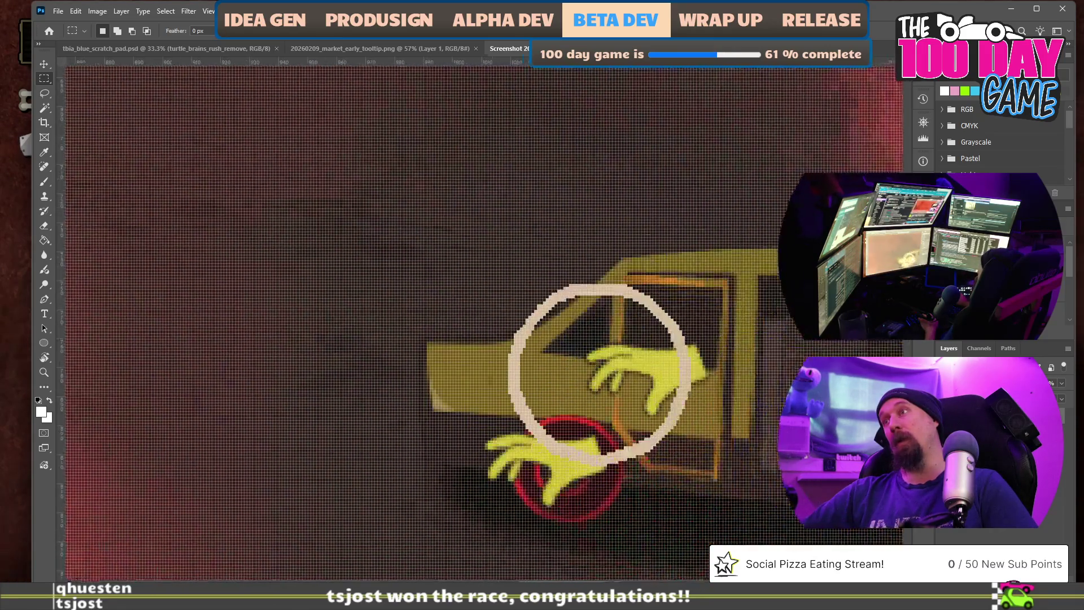
pyautogui.moveTo(593, 424); pyautogui.dragTo(255, 169)
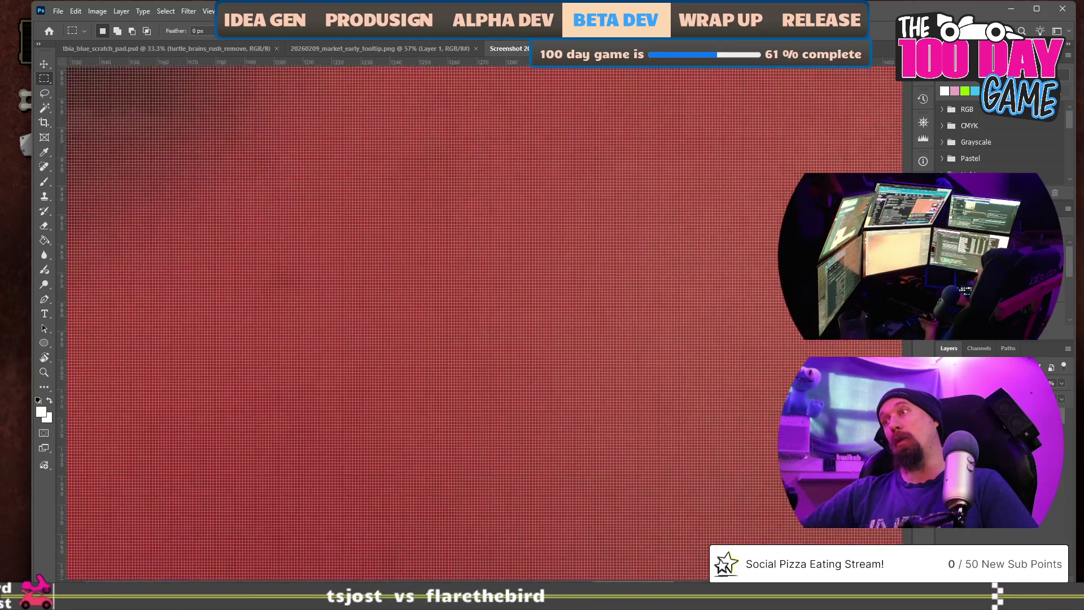
pyautogui.moveTo(1000, 542)
pyautogui.mouseDown()
pyautogui.moveTo(1004, 527)
pyautogui.moveTo(695, 361)
pyautogui.mouseUp()
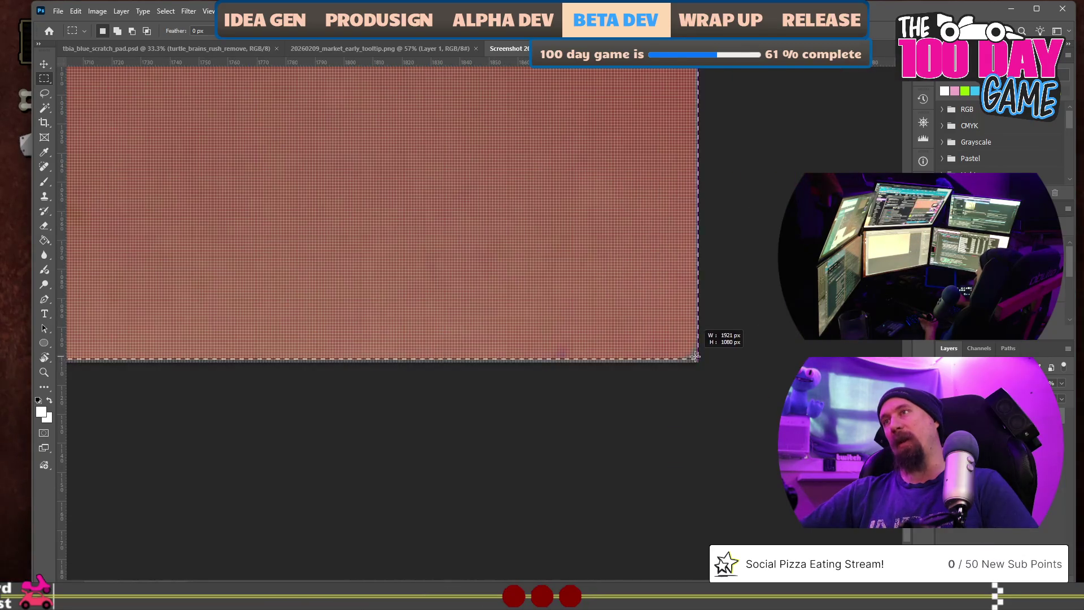
pyautogui.moveTo(694, 358); pyautogui.dragTo(693, 360)
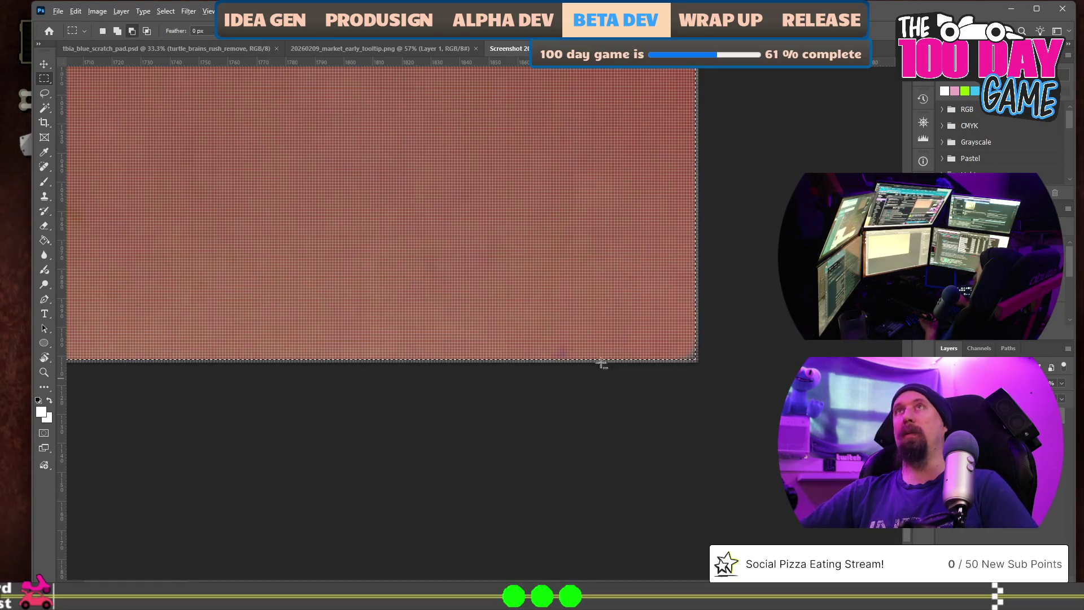
pyautogui.keyDown('alt'); pyautogui.scroll(-1, 585, 360); pyautogui.keyUp('alt')
pyautogui.scroll(-1, 564, 347)
pyautogui.scroll(-1, 618, 370)
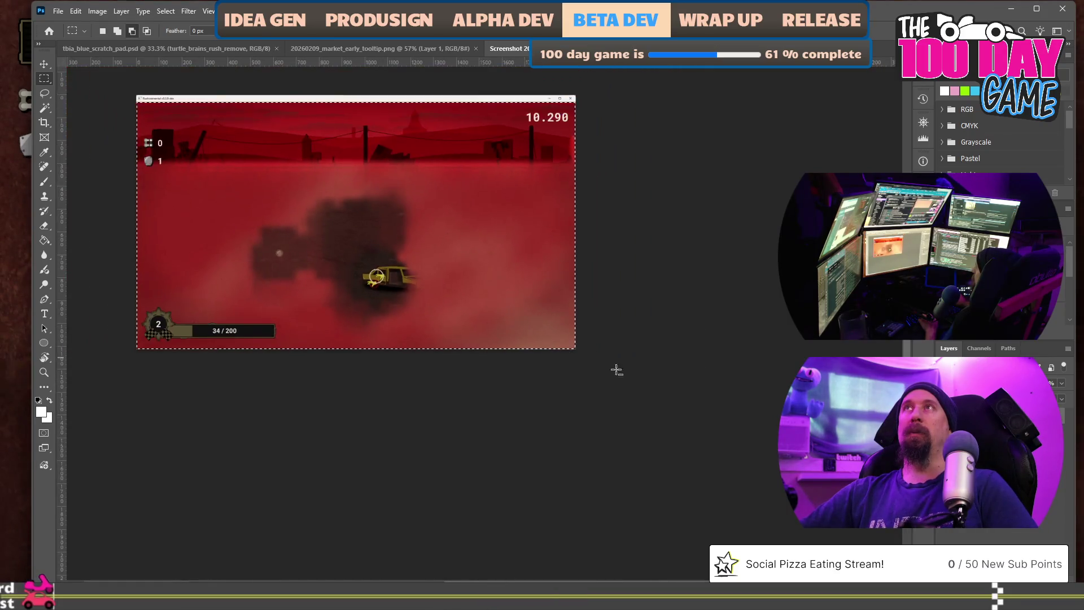
pyautogui.scroll(1, 627, 371)
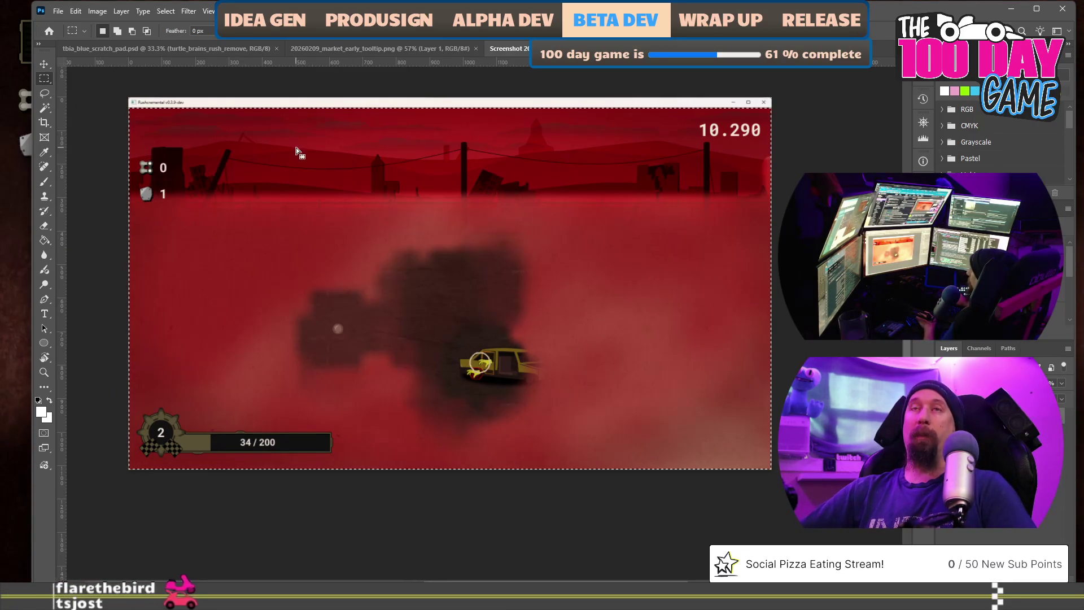
pyautogui.click(43, 125)
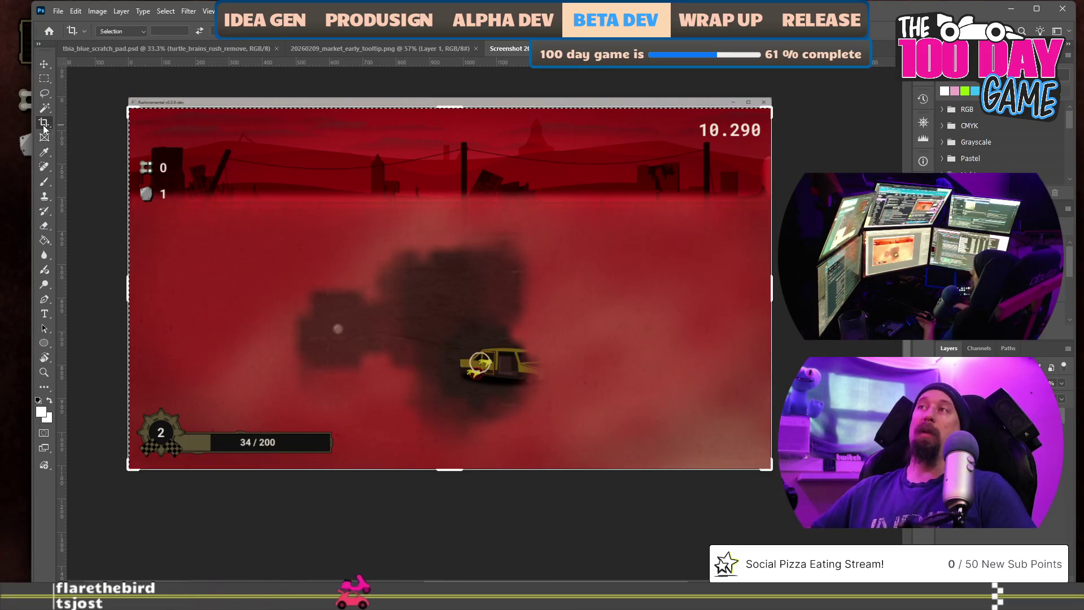
# Crop the title bar off to 1920 × 1080 and bring up Export As for a PNG export
pyautogui.press('Return')
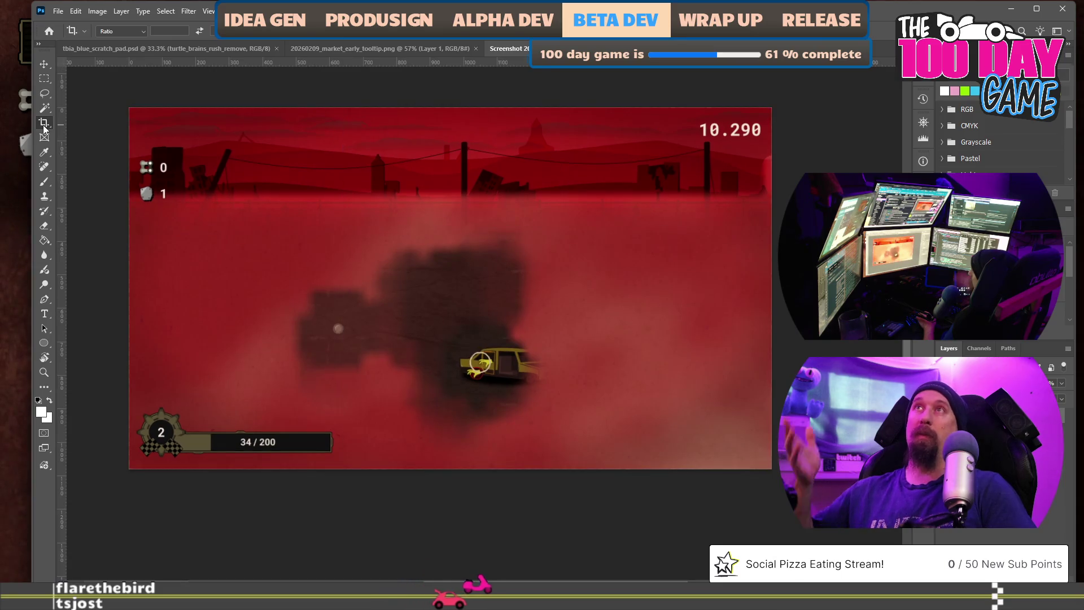
pyautogui.click(58, 11)
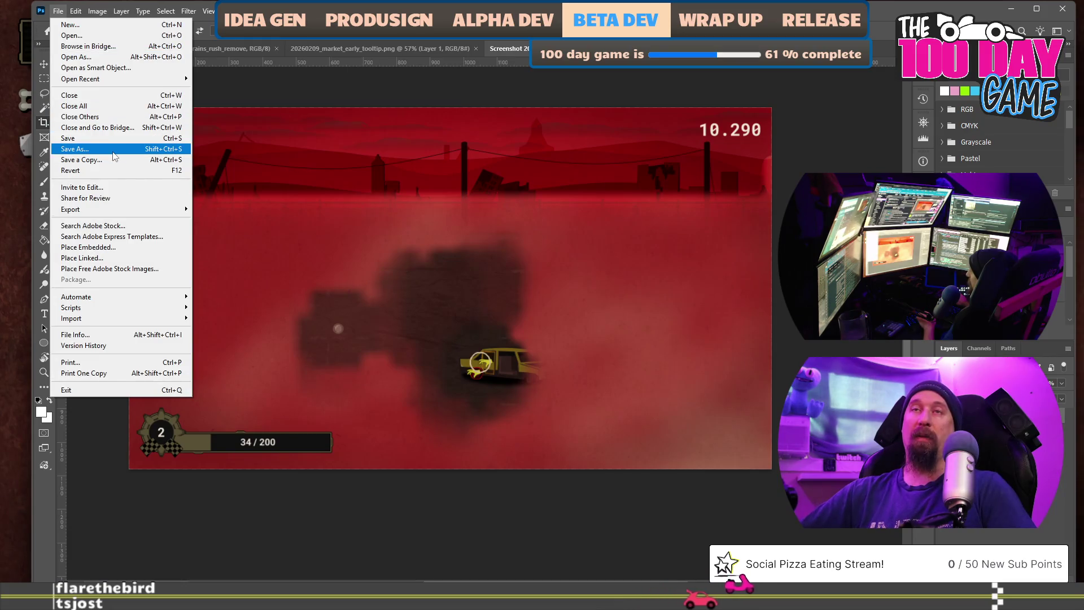
pyautogui.click(296, 126)
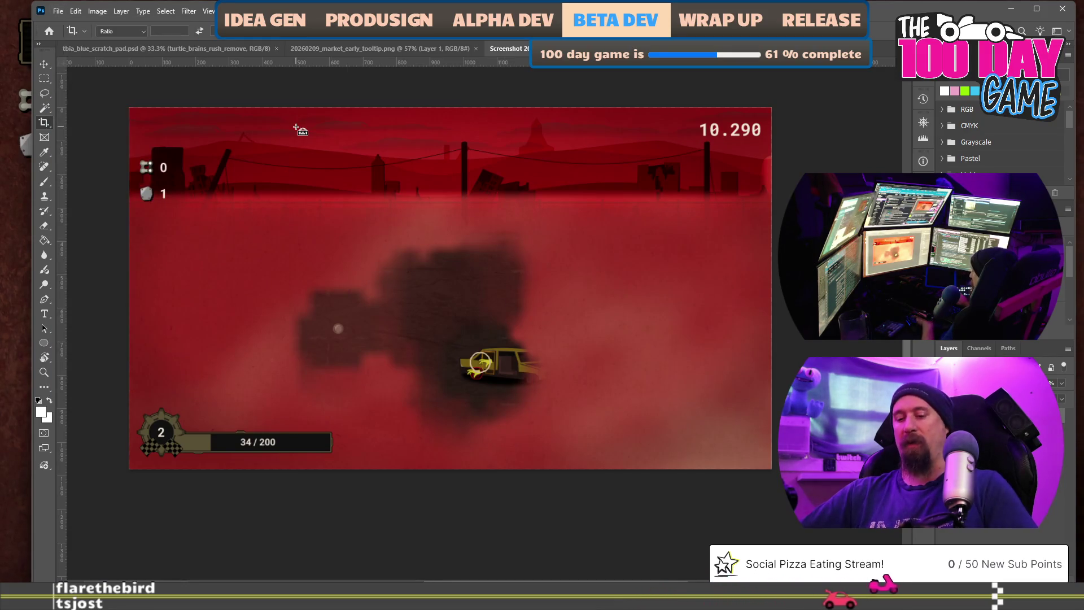
pyautogui.hotkey('ctrl', 'alt', 'shift', 'w')
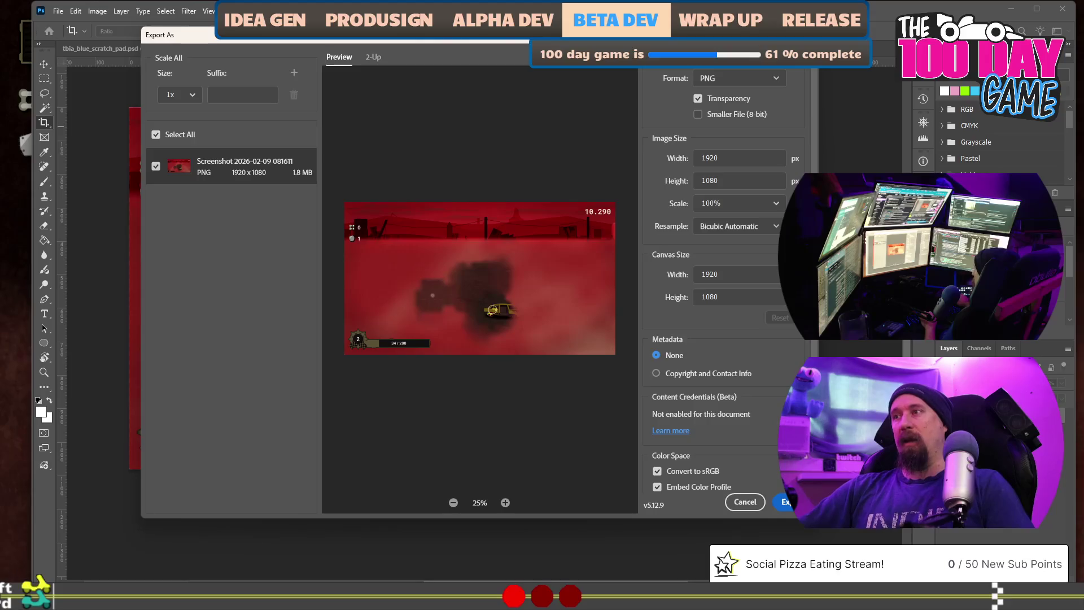
# Export the PNG into rushcremental > marketing > screenshots under a new file name replacing the screenshot name
pyautogui.click(784, 501)
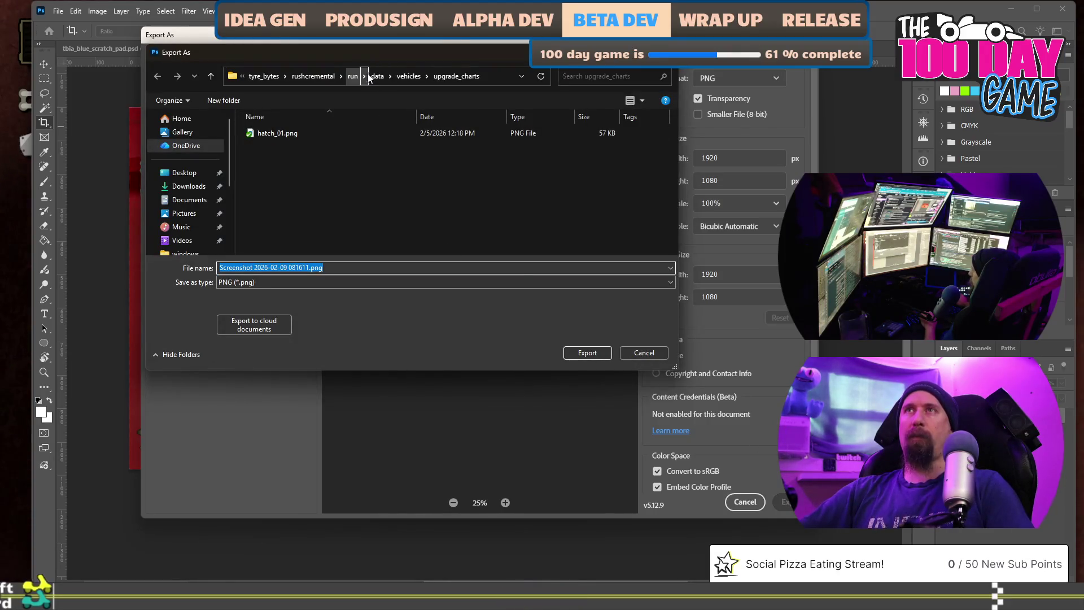
pyautogui.click(312, 76)
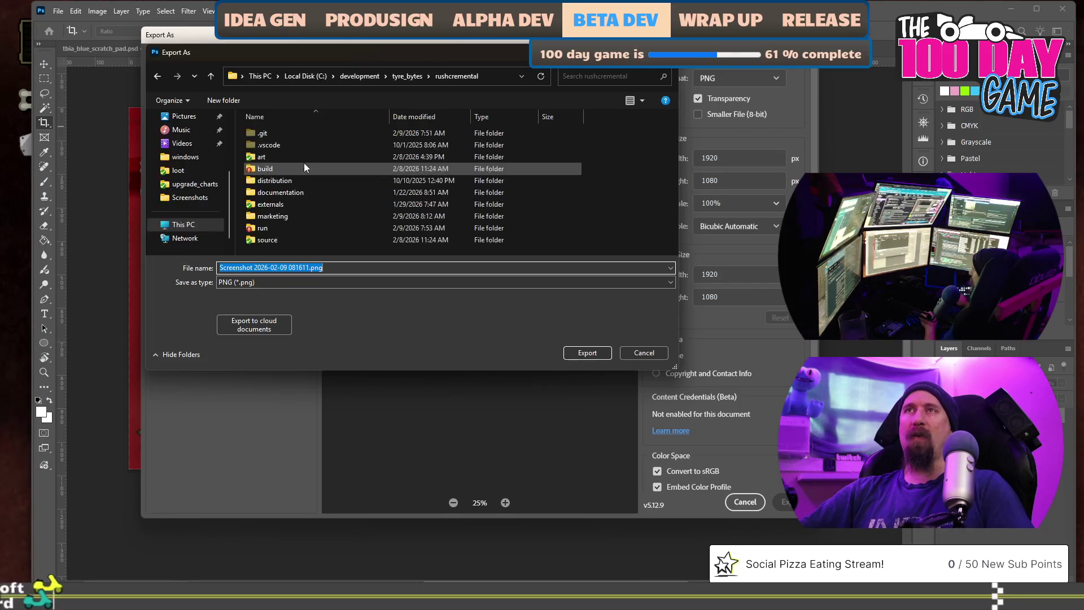
pyautogui.doubleClick(288, 217)
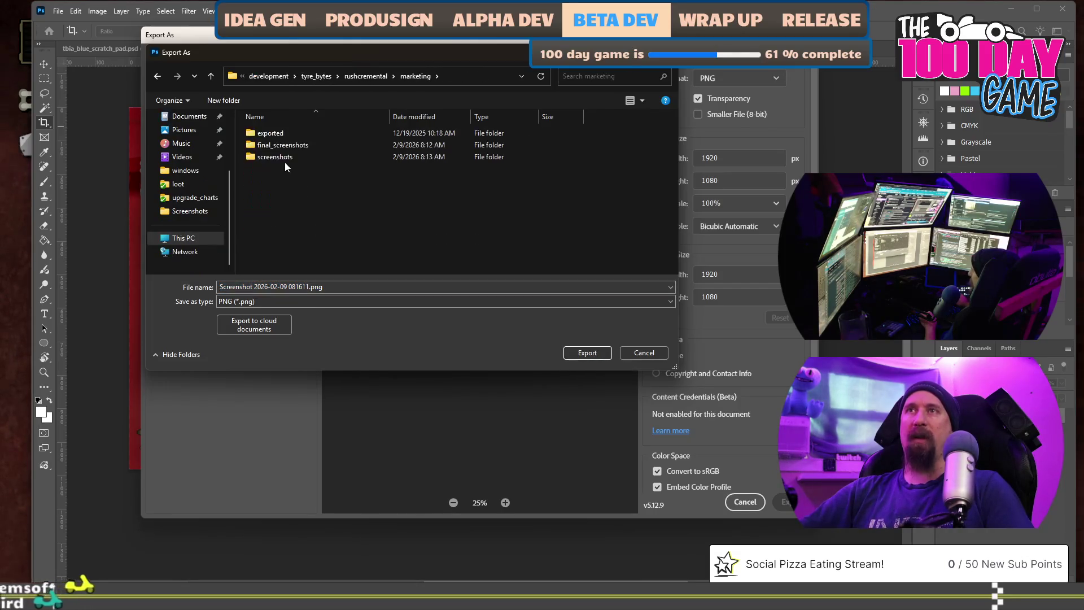
pyautogui.doubleClick(285, 158)
pyautogui.scroll(-2, 394, 208)
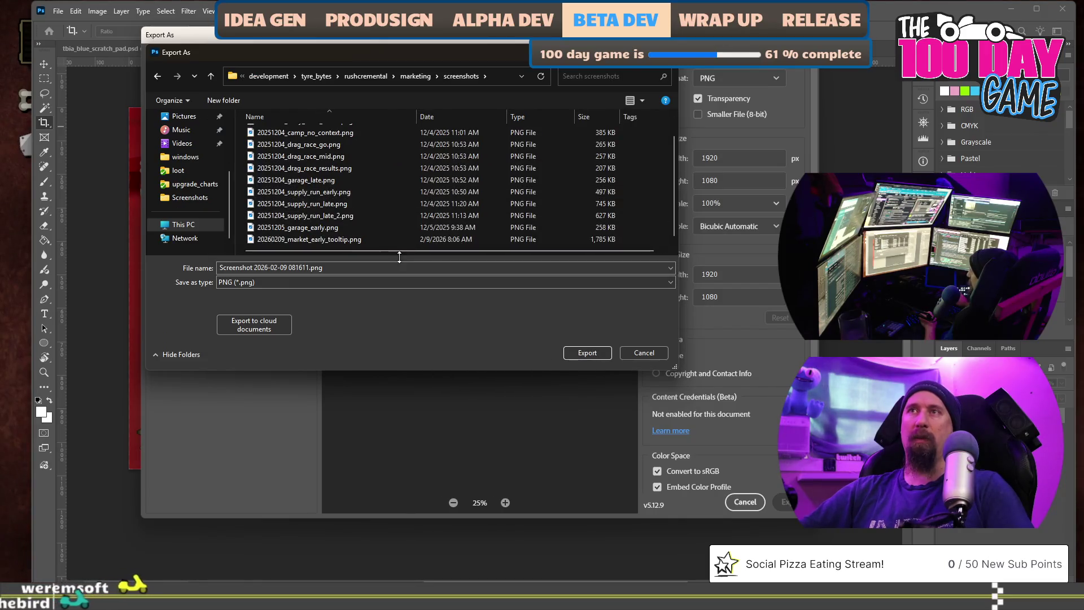
pyautogui.press('Right')
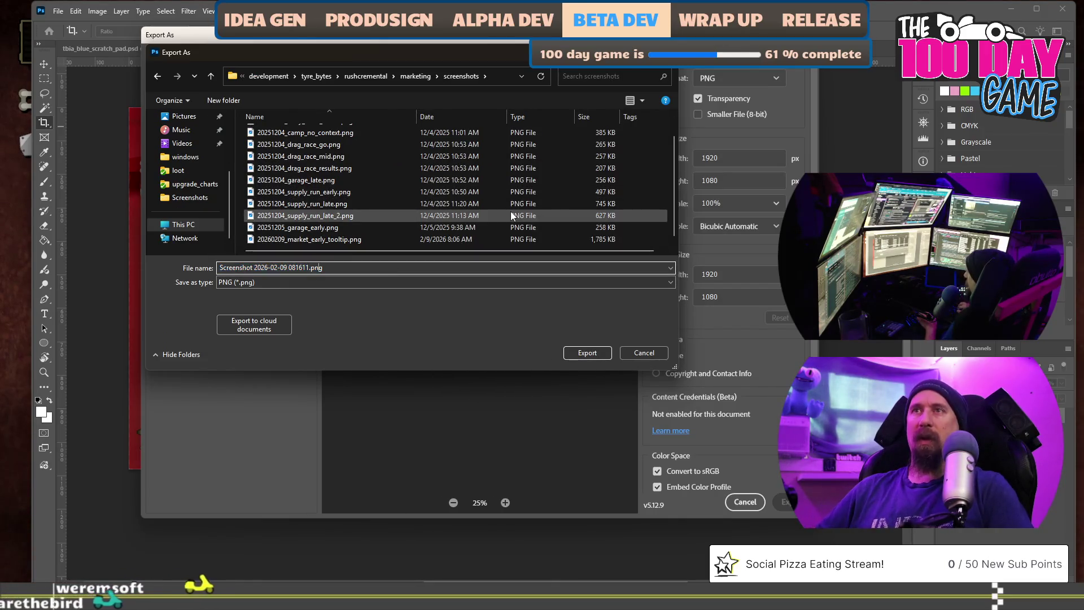
pyautogui.hotkey('shift', 'Home')
pyautogui.write('2026')
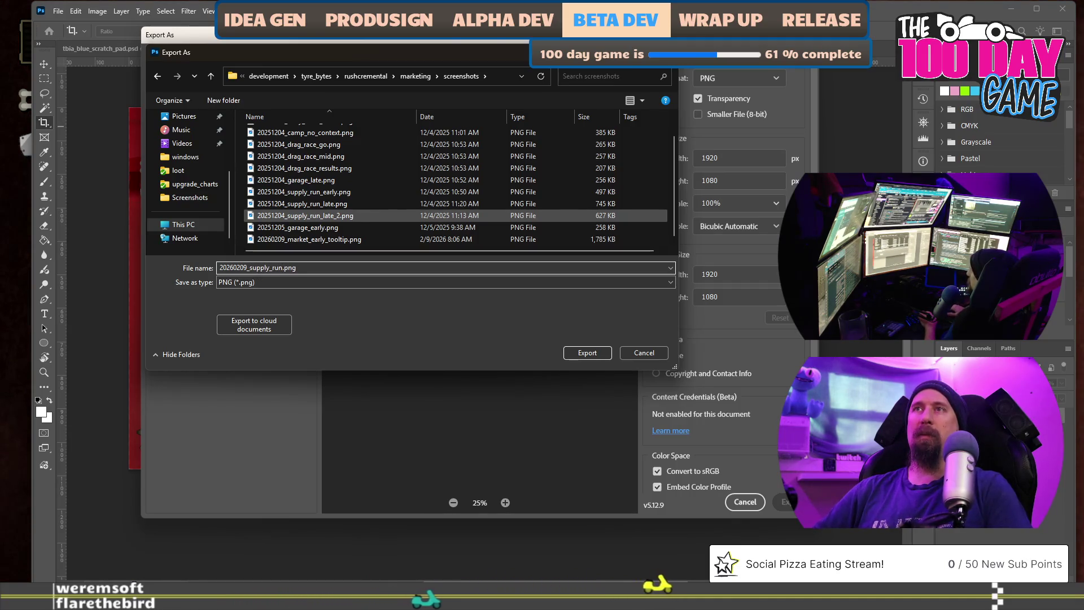
pyautogui.press('Return')
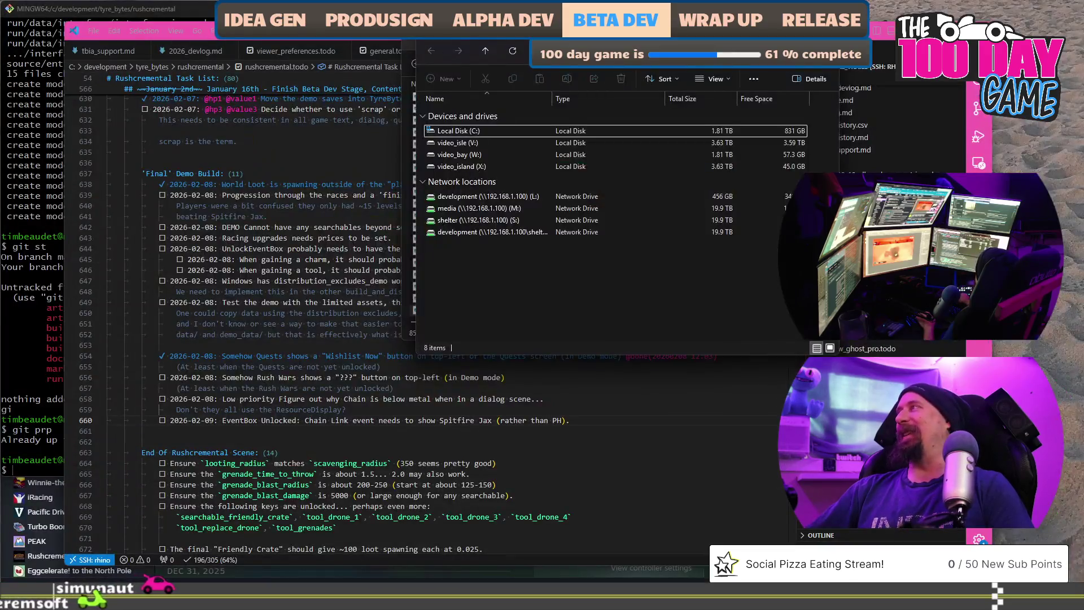
# Move the This PC window aside and navigate to the project folder path from the address bar
pyautogui.moveTo(692, 40)
pyautogui.mouseDown()
pyautogui.moveTo(348, 44)
pyautogui.moveTo(341, 20)
pyautogui.mouseUp()
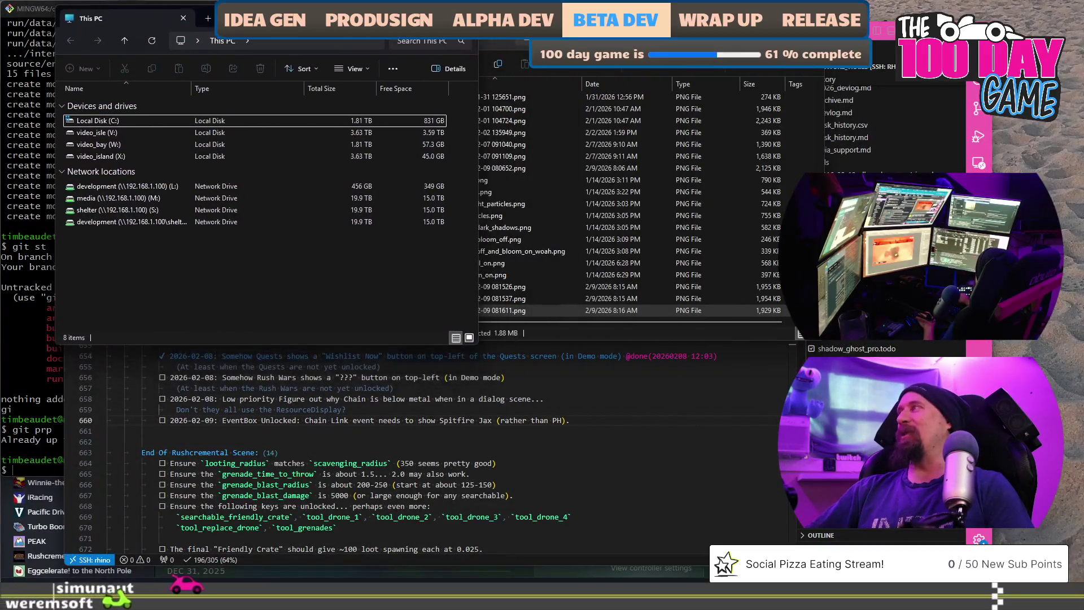
pyautogui.click(285, 38)
pyautogui.write('c:\\development')
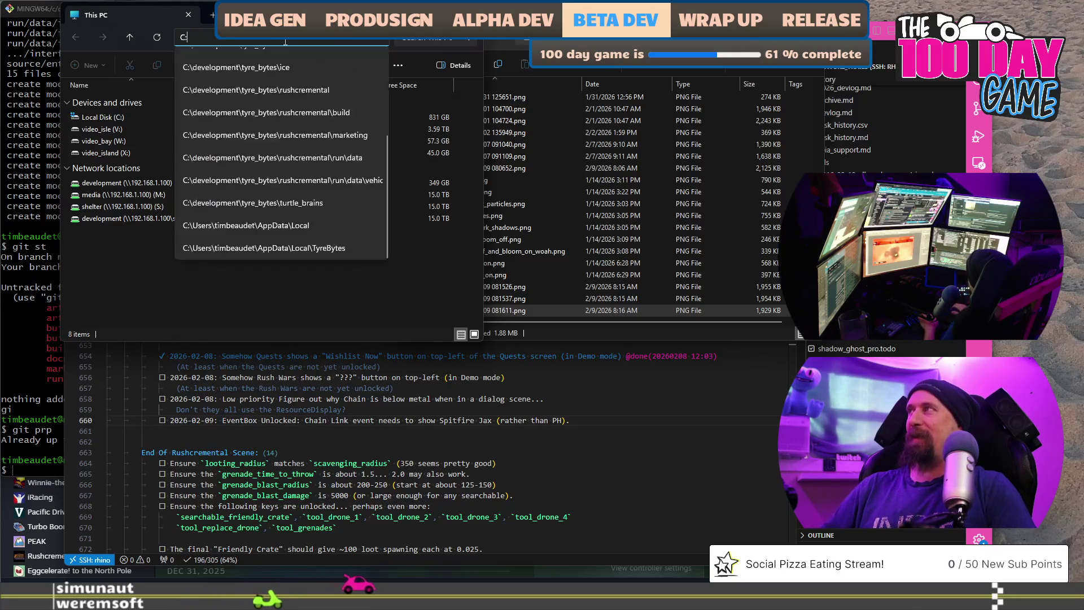
pyautogui.write('\\')
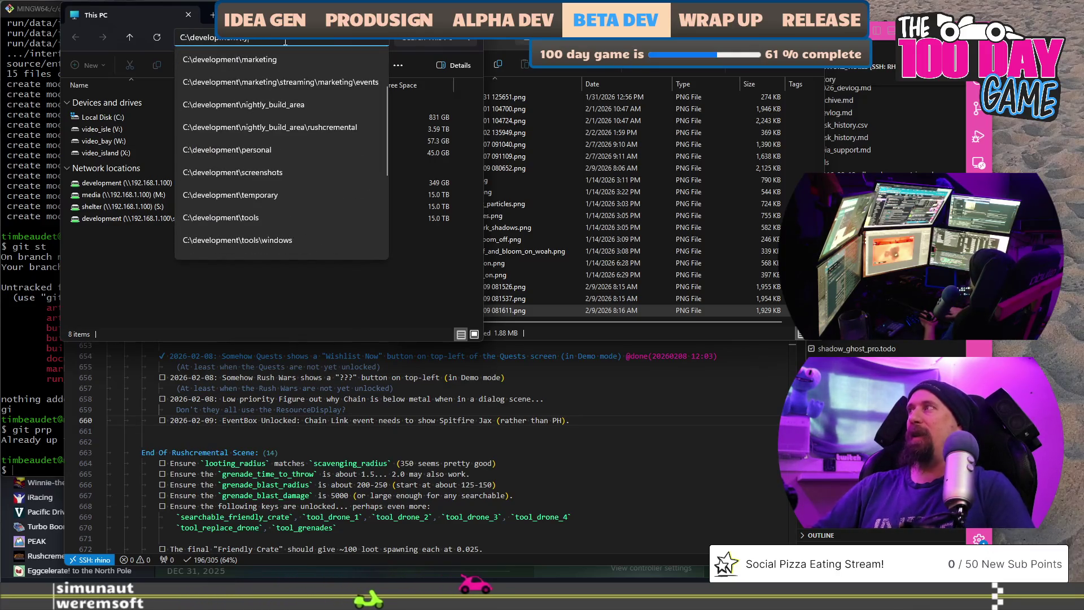
pyautogui.write('tyre_bytes\\rush')
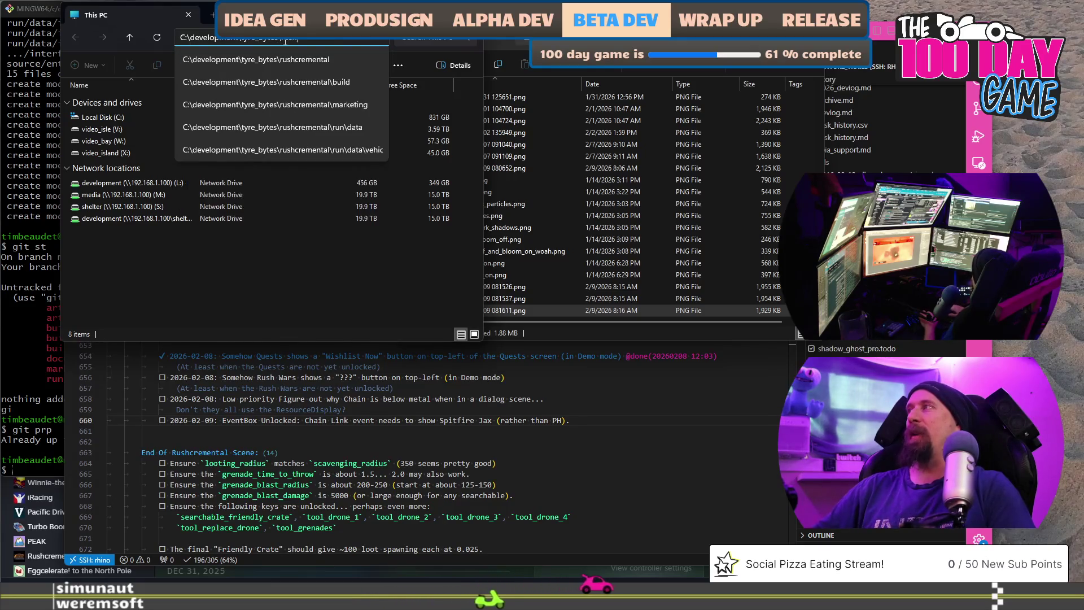
pyautogui.press('Down')
pyautogui.press('Return')
# Navigate with the keyboard into rushcremental > marketing > screenshots and focus the file list
pyautogui.press('Down')
pyautogui.press('Down')
pyautogui.press('Down')
pyautogui.press('Down')
pyautogui.press('Return')
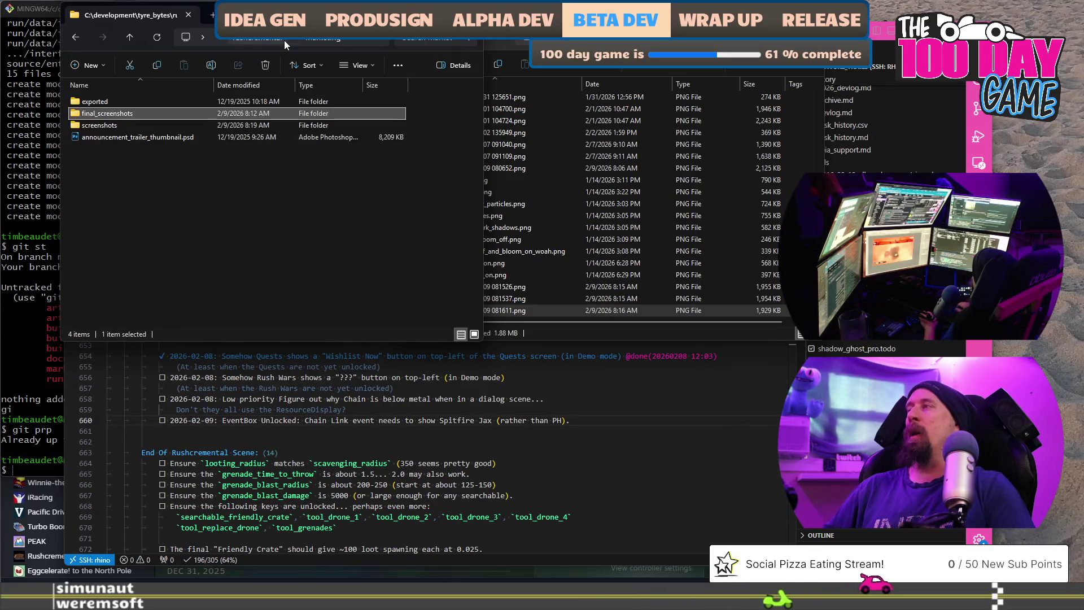
pyautogui.press('Down')
pyautogui.press('Down')
pyautogui.press('Return')
pyautogui.press('Down')
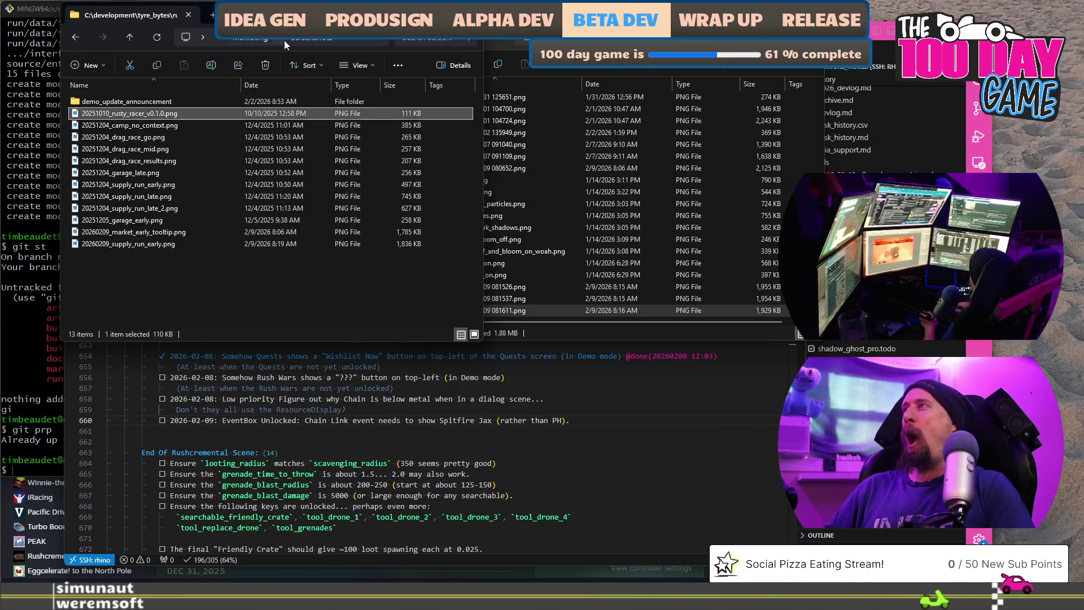
pyautogui.press('Down')
pyautogui.press('Down')
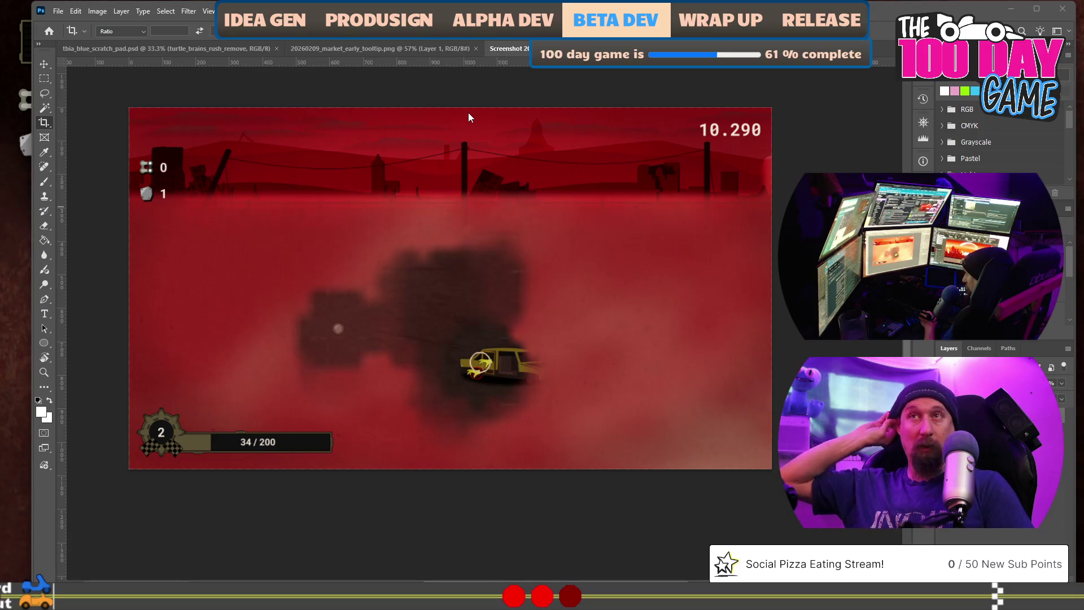
# Switch from Photoshop to the running Rushcremental game window via Alt+Tab
pyautogui.hotkey('alt', 'Tab')
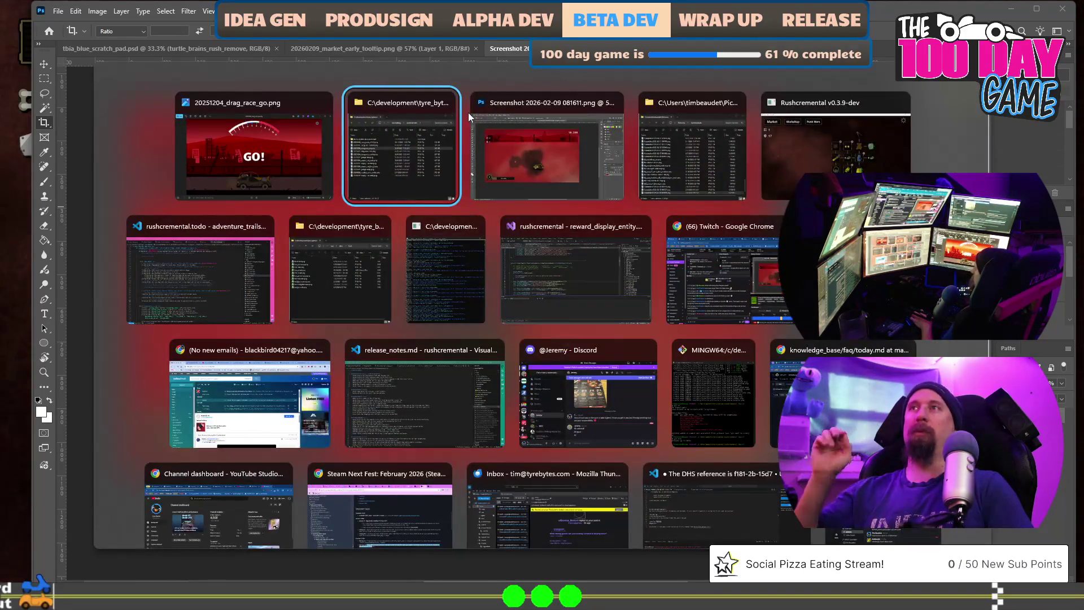
pyautogui.hotkey('alt', 'Tab')
pyautogui.hotkey('alt', 'Tab')
pyautogui.hotkey('alt', 'Tab')
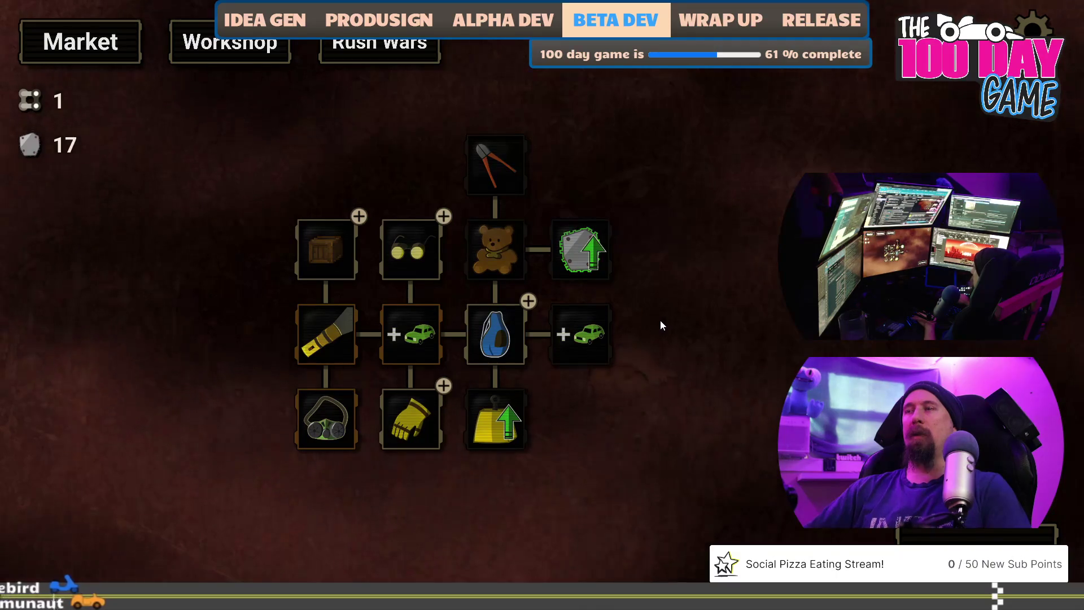
# Start a supply run and grant 1000 metal and 5000 fame through the developer console
pyautogui.press('`')
pyautogui.press('`')
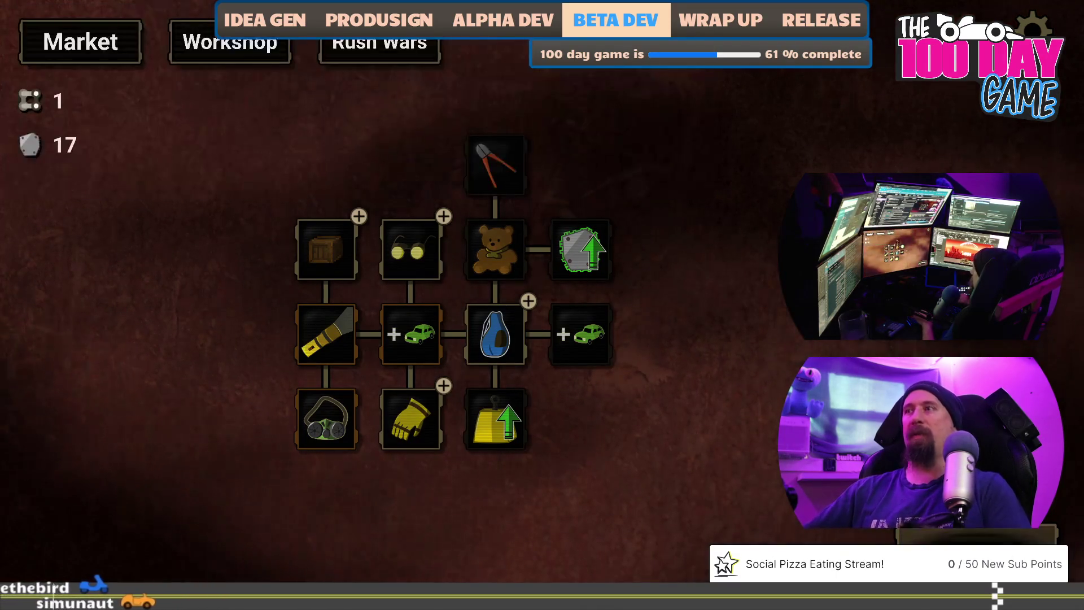
pyautogui.click(311, 41)
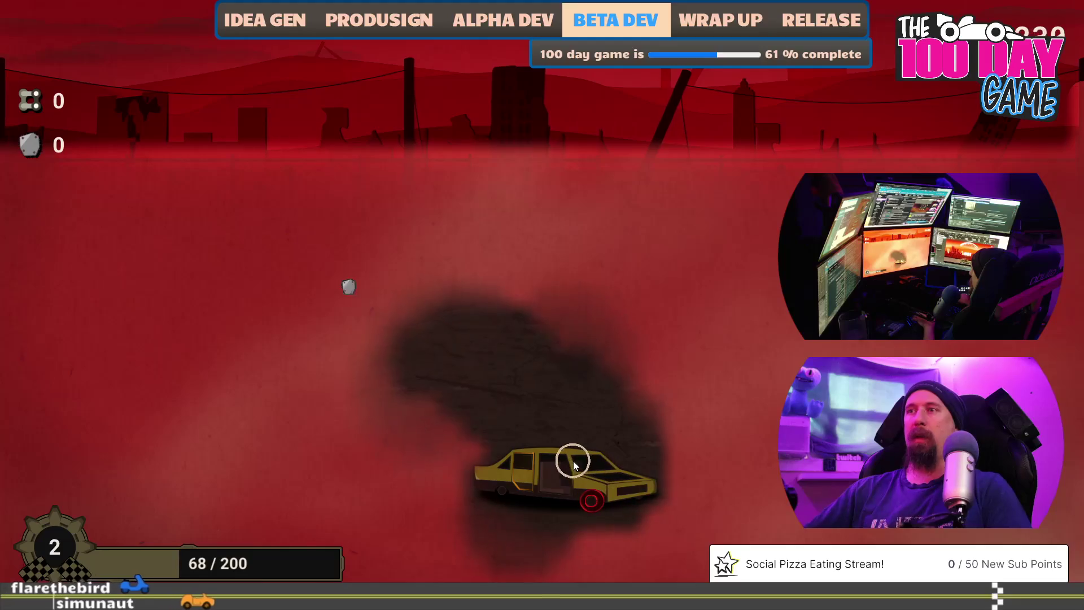
pyautogui.press('`')
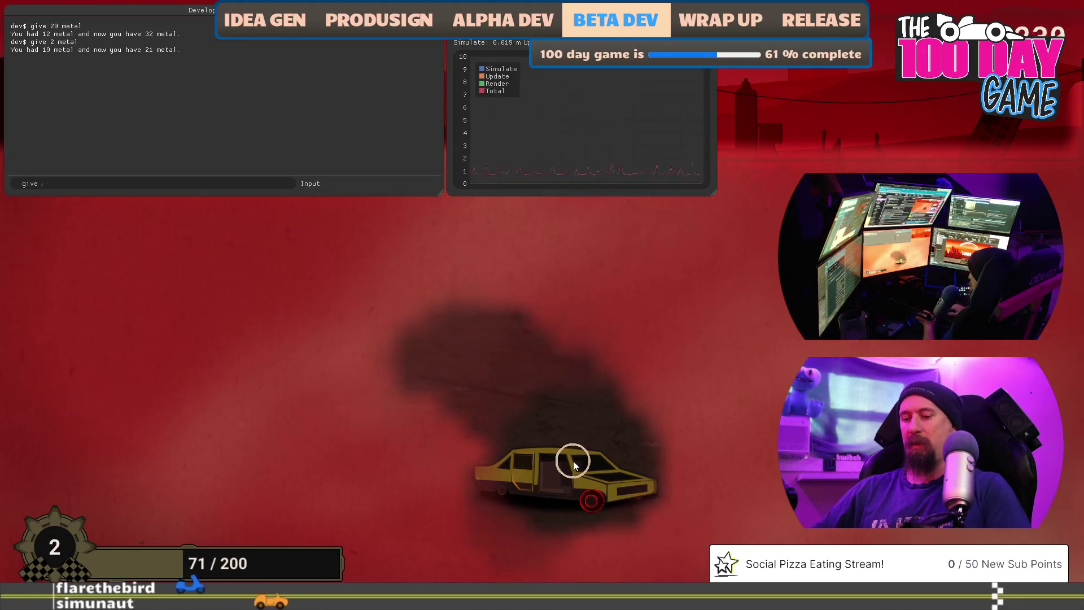
pyautogui.write('give 1000 meta')
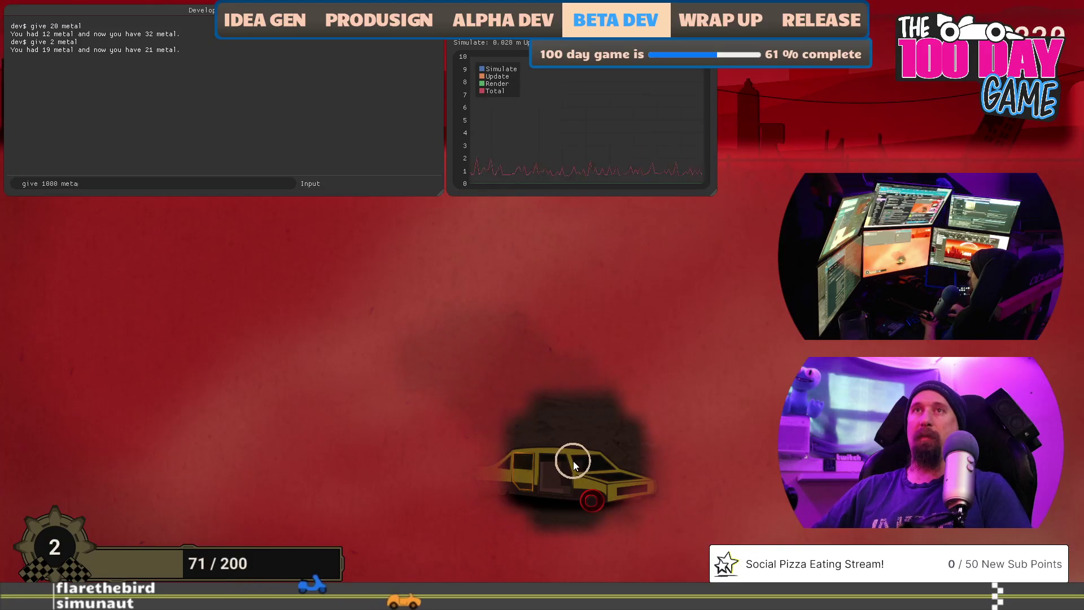
pyautogui.write('l')
pyautogui.press('Return')
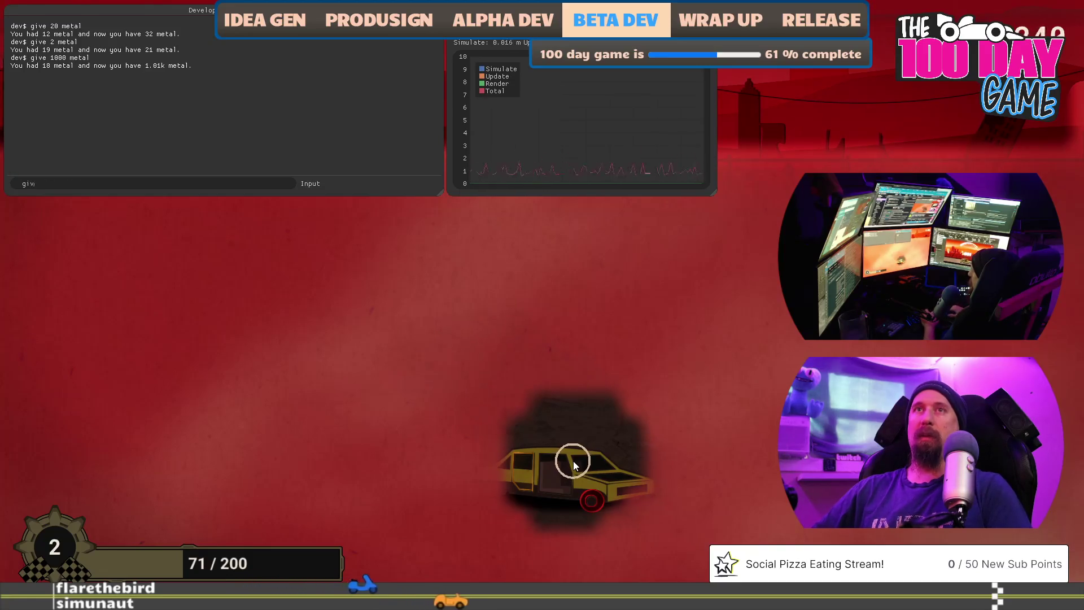
pyautogui.write('give 5000 ')
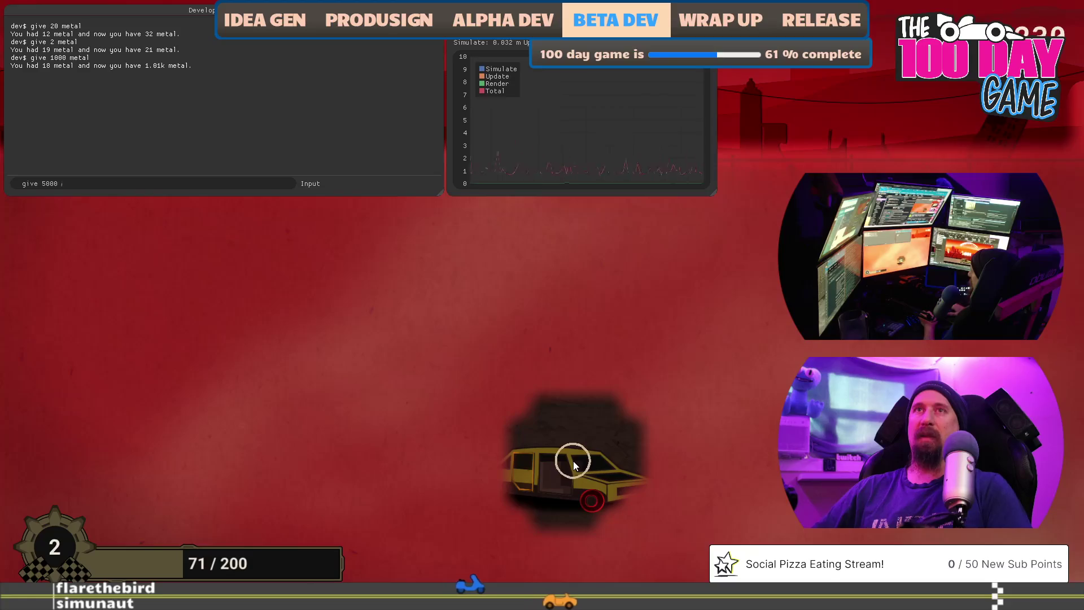
pyautogui.write('fame')
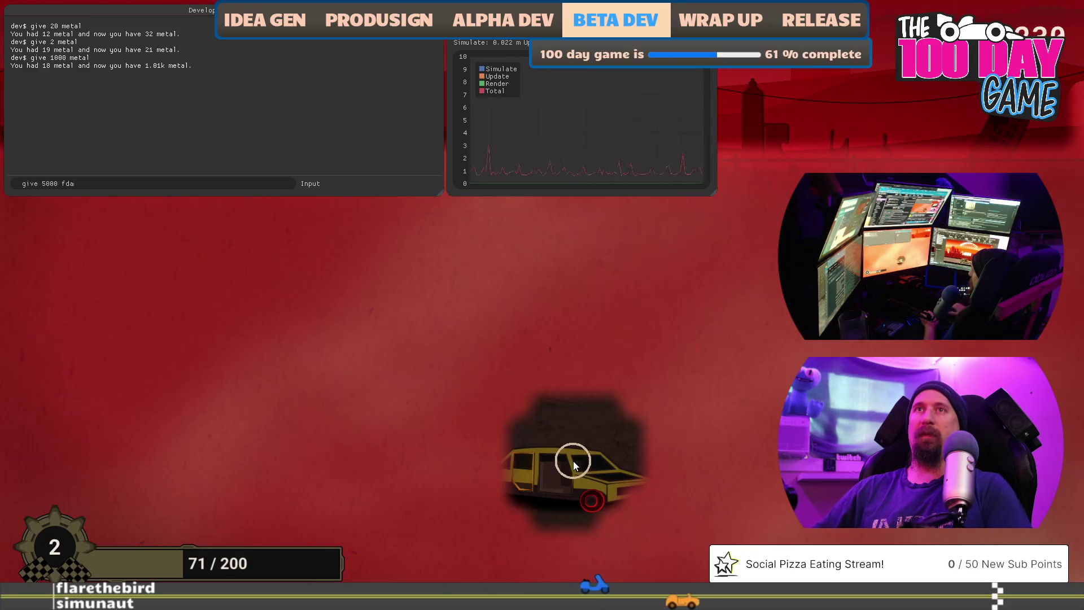
pyautogui.press('Return')
pyautogui.press('`')
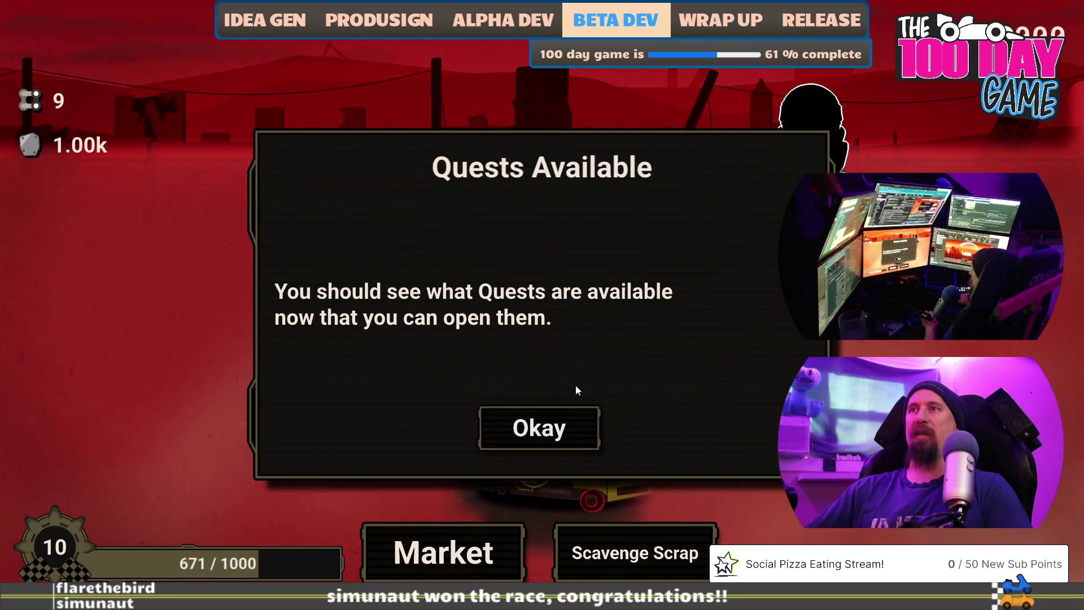
# Dismiss the Quests Available notice and return to the Market screen
pyautogui.click(562, 410)
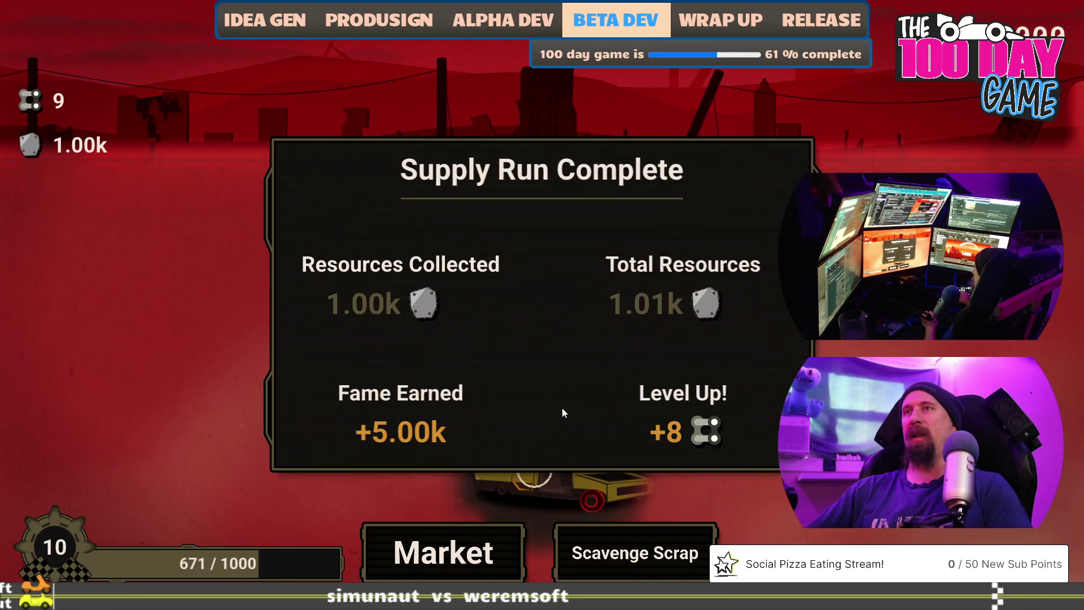
pyautogui.click(491, 543)
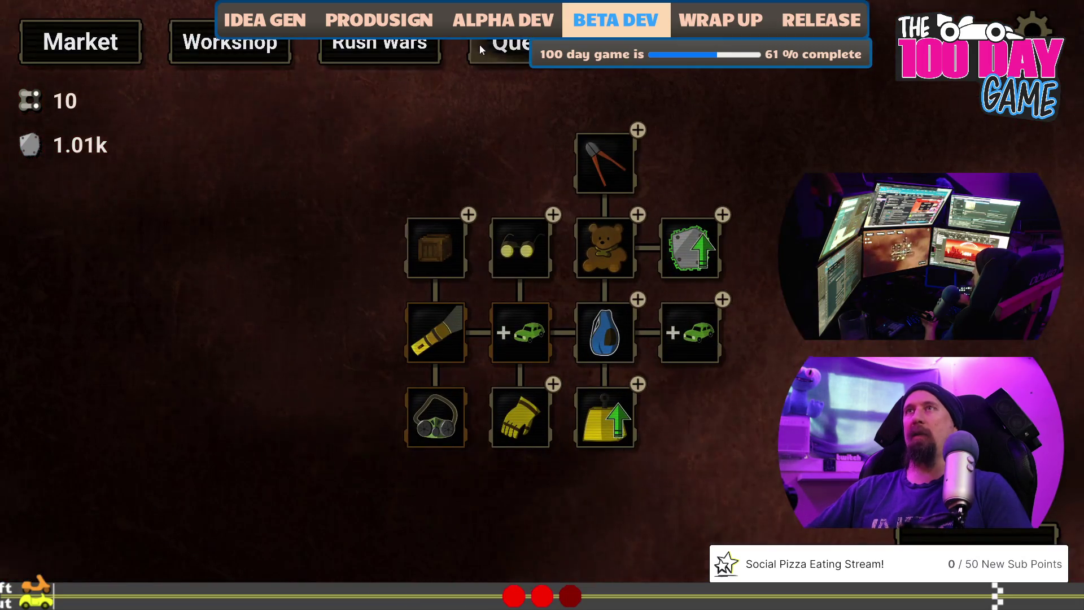
# Unlock Quests with metal and claim The Little Leader reward
pyautogui.click(509, 45)
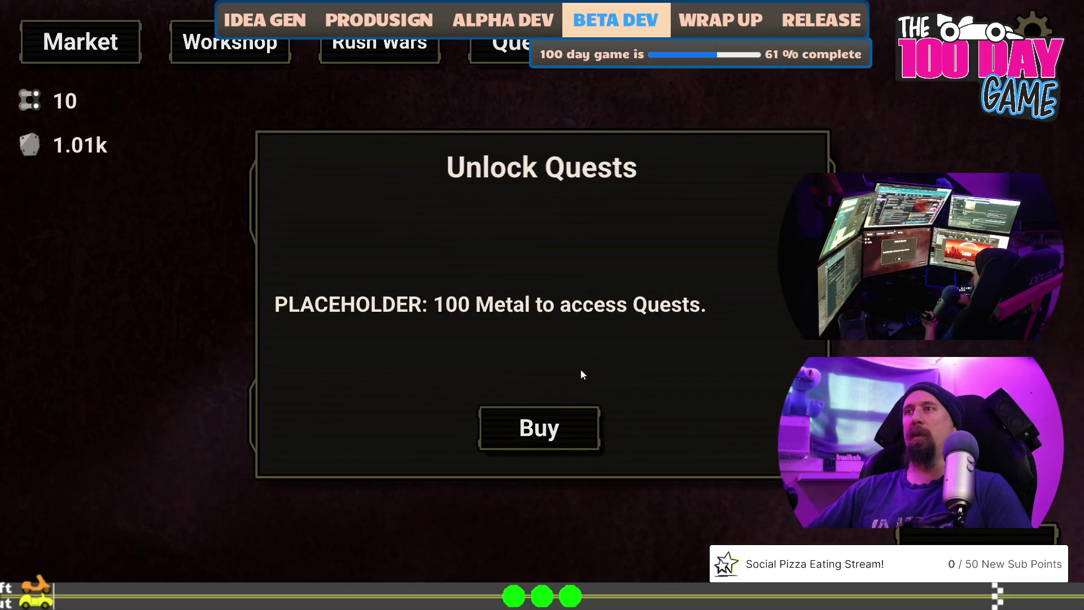
pyautogui.click(541, 434)
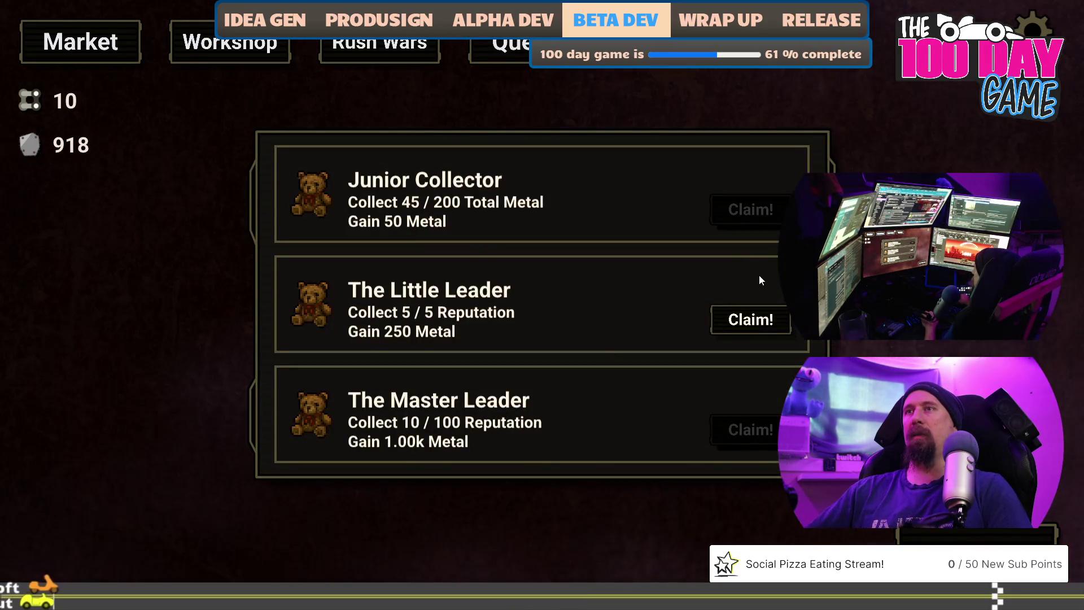
pyautogui.click(773, 318)
pyautogui.click(388, 46)
# Buy and accept the challenge against PH: Jax Minion 0 and proceed to the race
pyautogui.click(559, 417)
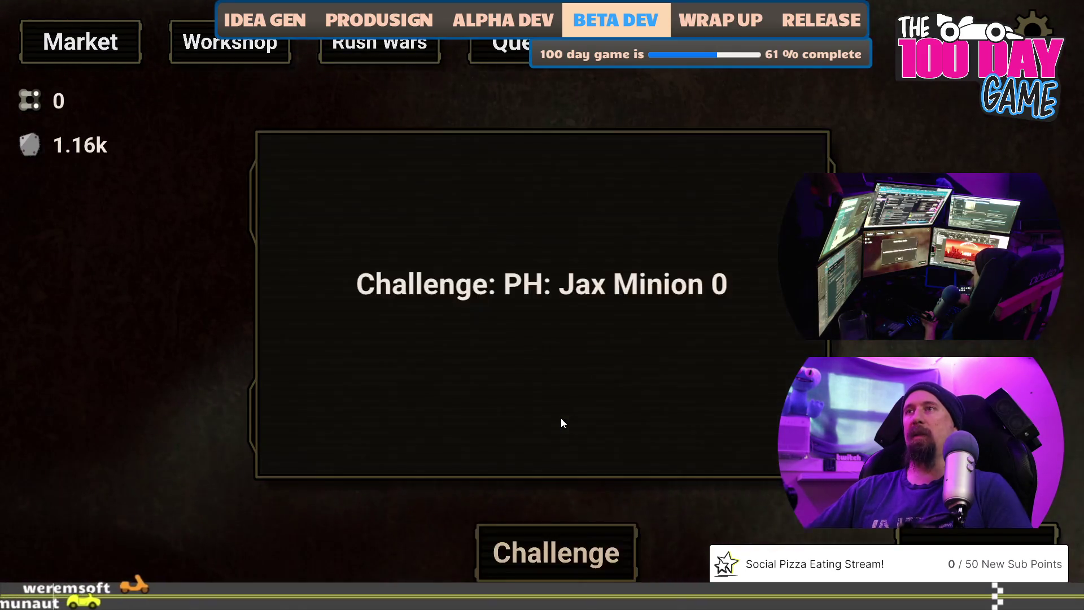
pyautogui.click(585, 542)
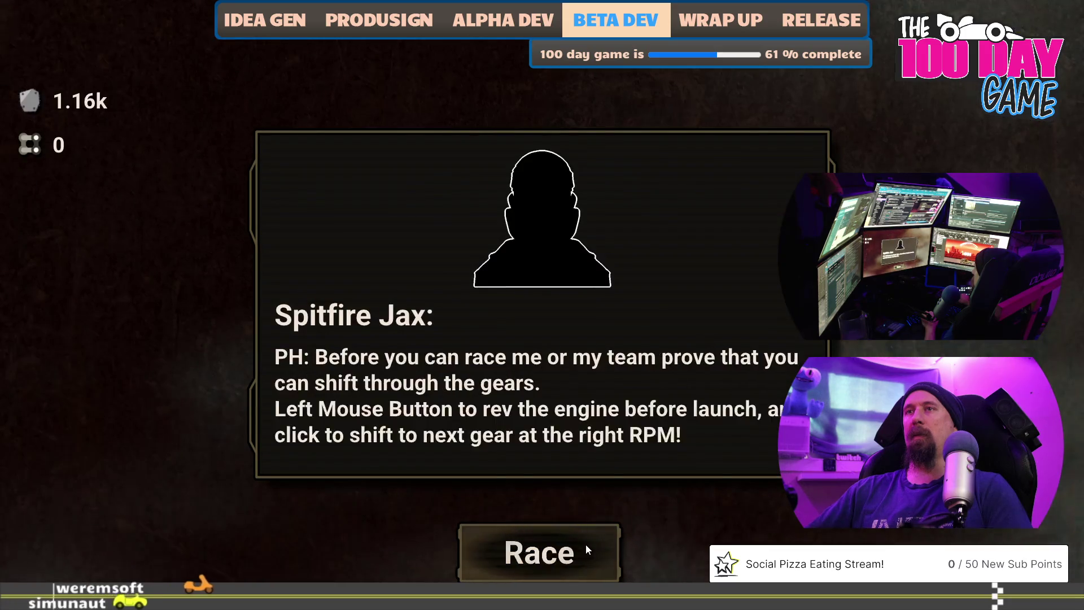
pyautogui.click(586, 545)
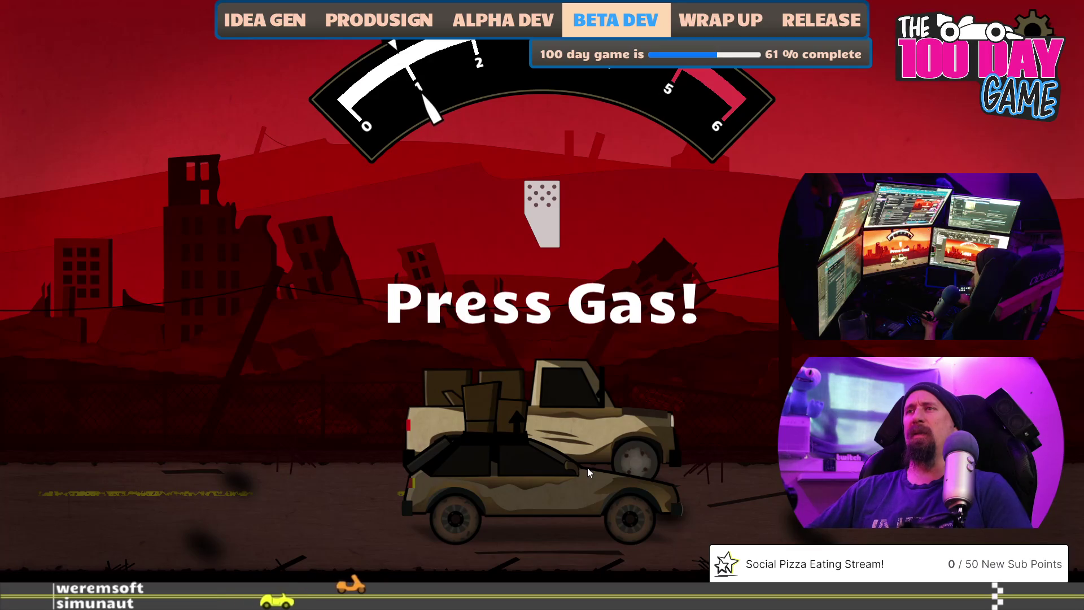
# Rev through the countdown and shift up through the gears to win the race
pyautogui.press('Up')
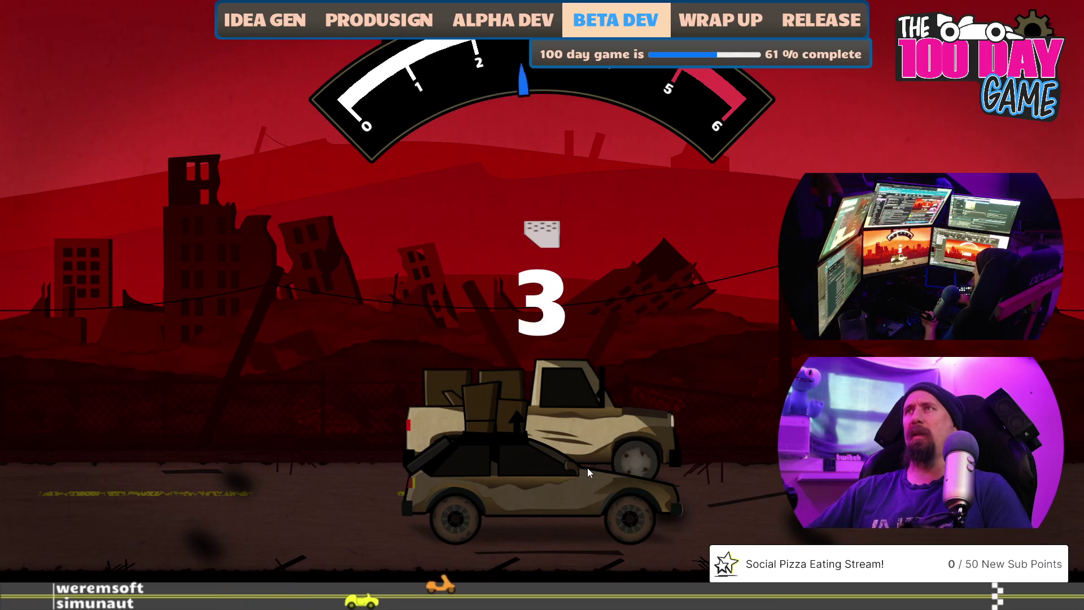
pyautogui.press('Up')
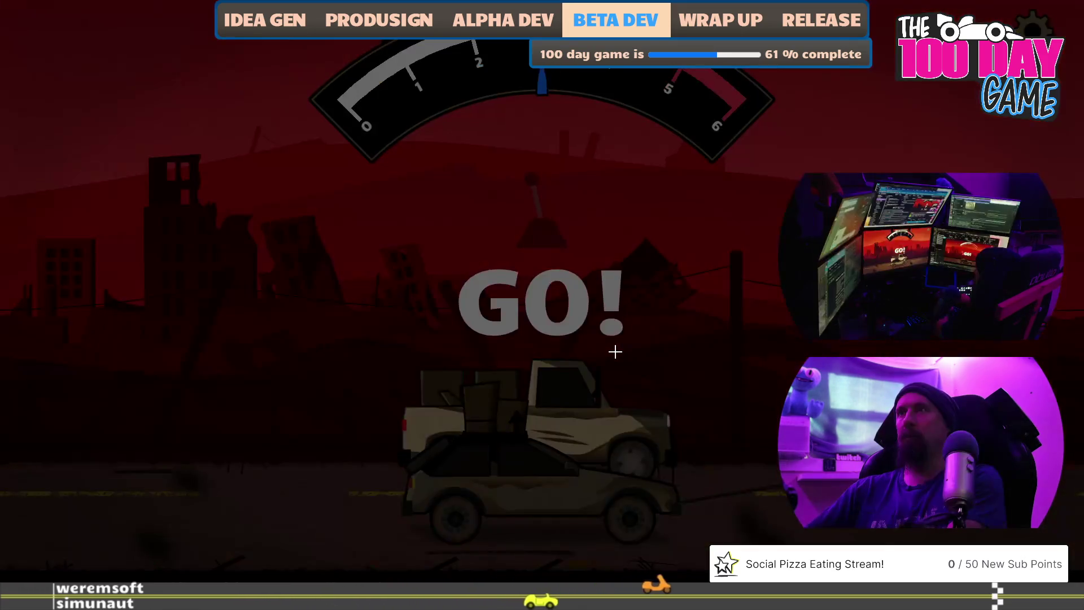
pyautogui.press('Up')
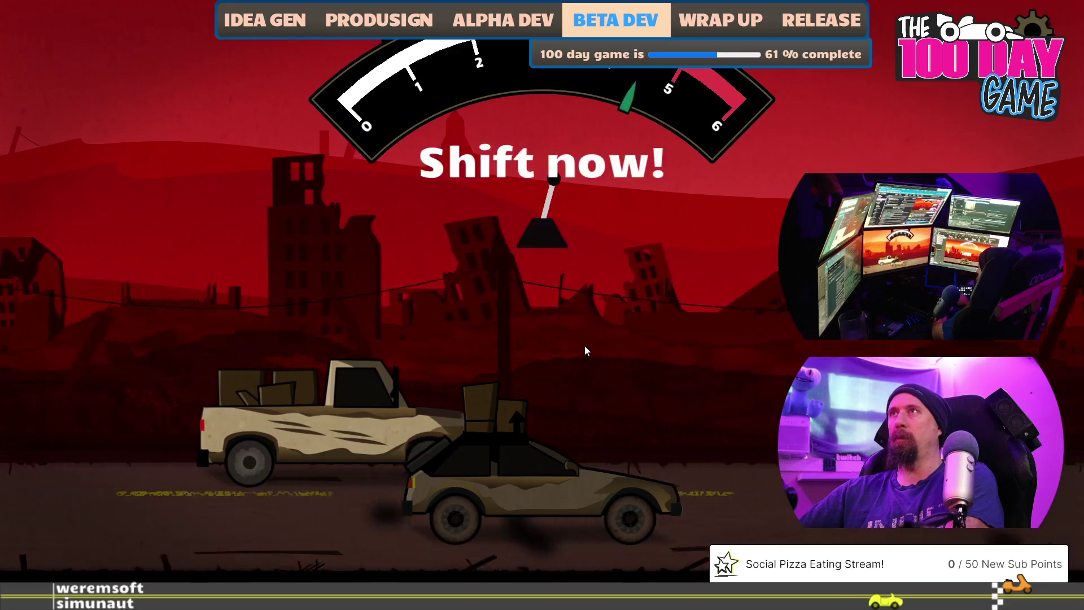
pyautogui.press('Up')
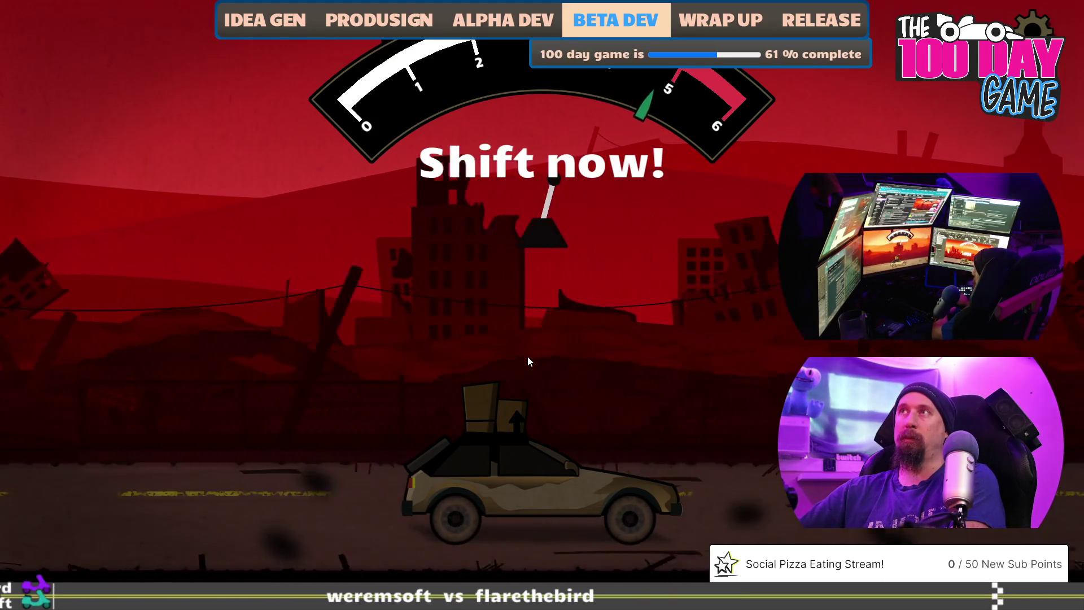
pyautogui.click(528, 357)
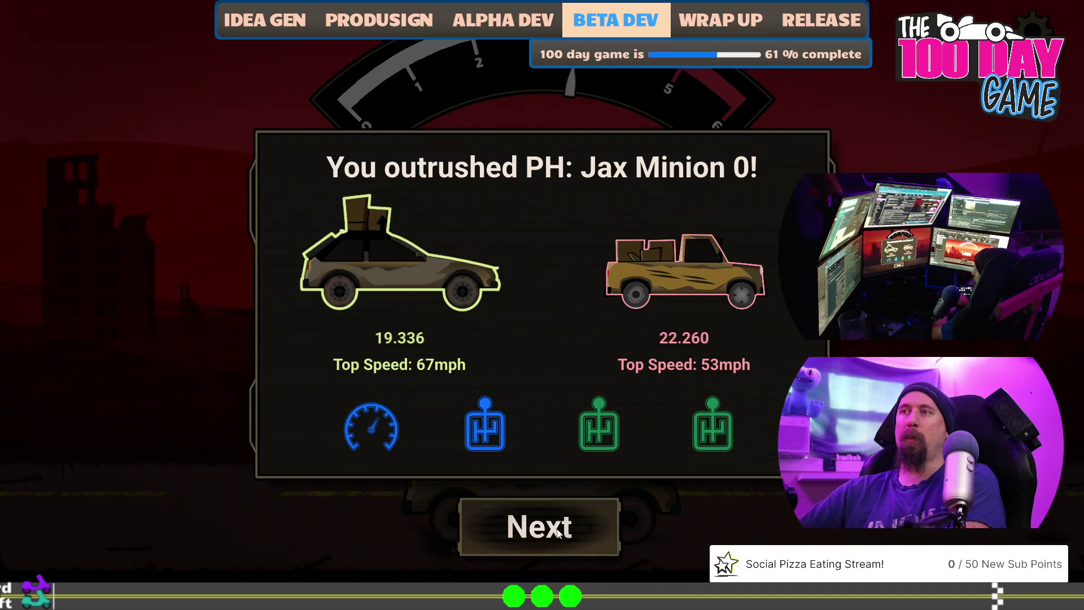
# Continue past the results, accept the metal gift and start the next challenger's race
pyautogui.click(557, 529)
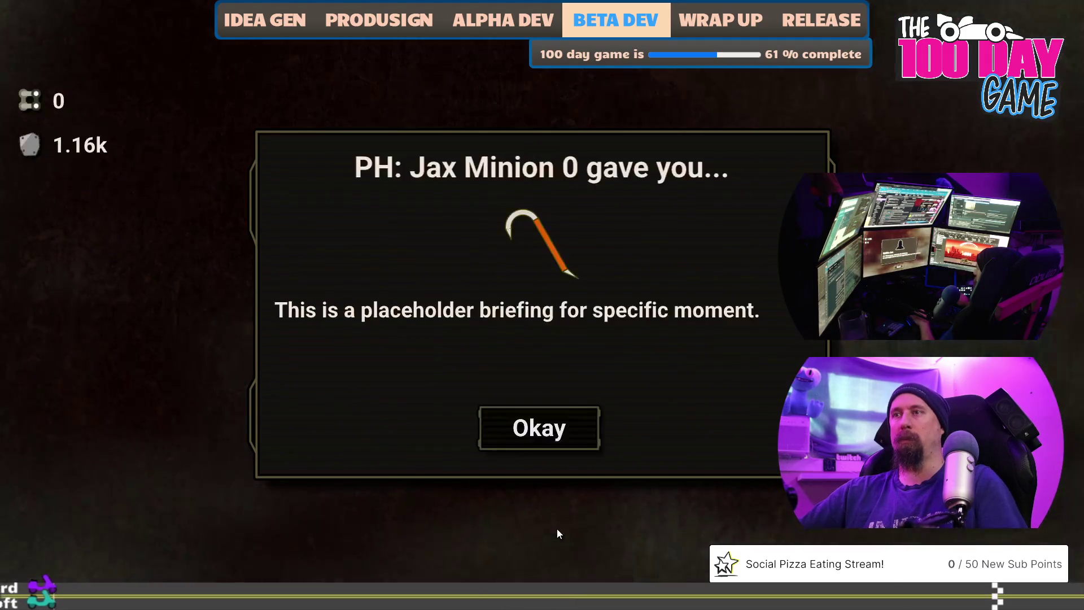
pyautogui.click(561, 439)
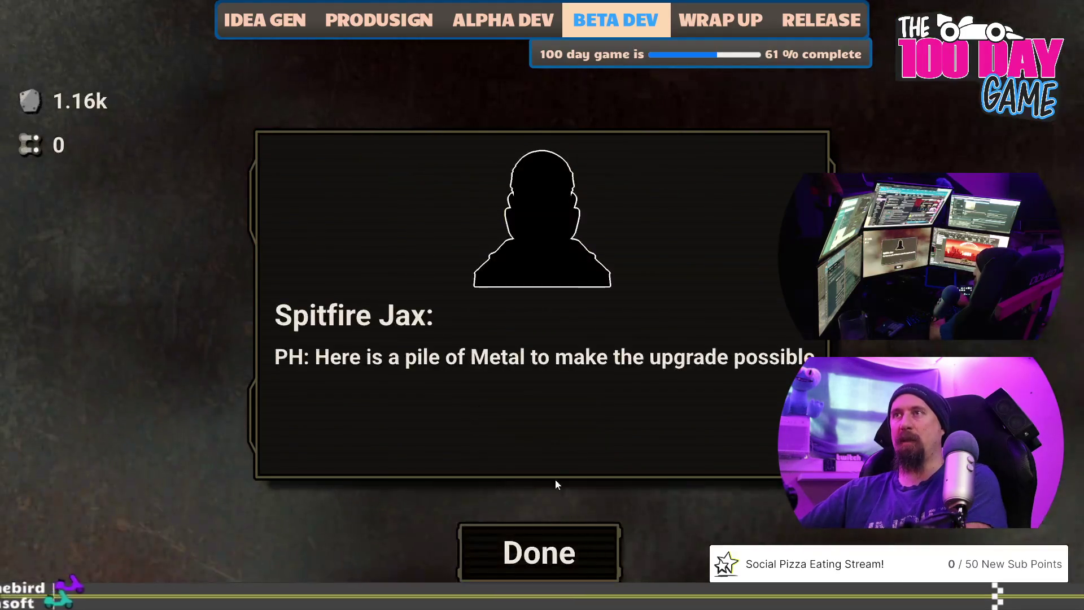
pyautogui.click(560, 551)
pyautogui.click(563, 553)
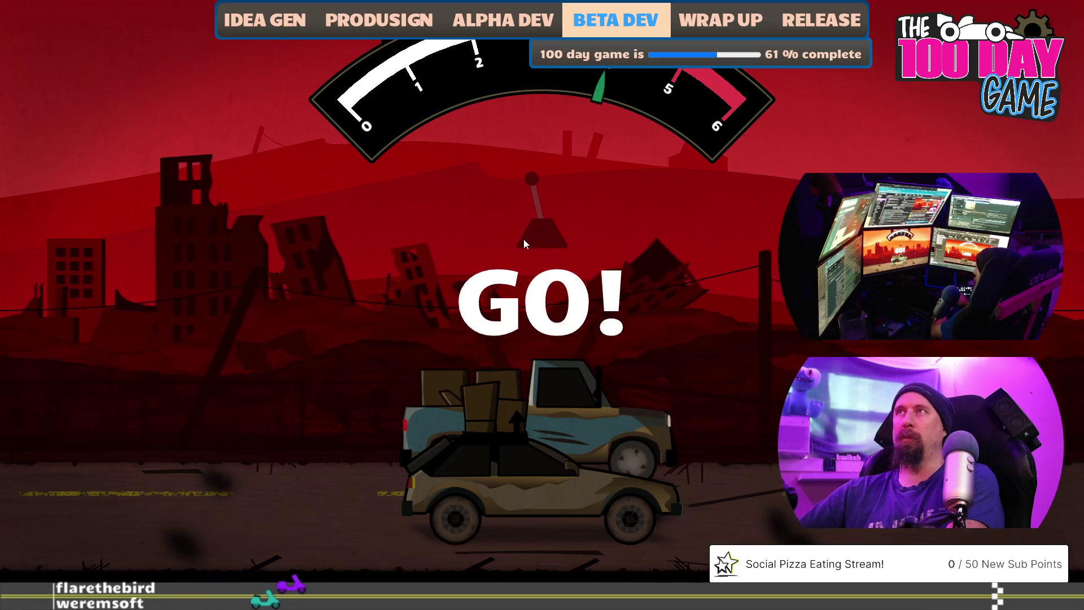
# Rev and shift through the race against the Spitfire Jax challenger, ending in a loss
pyautogui.click(479, 234)
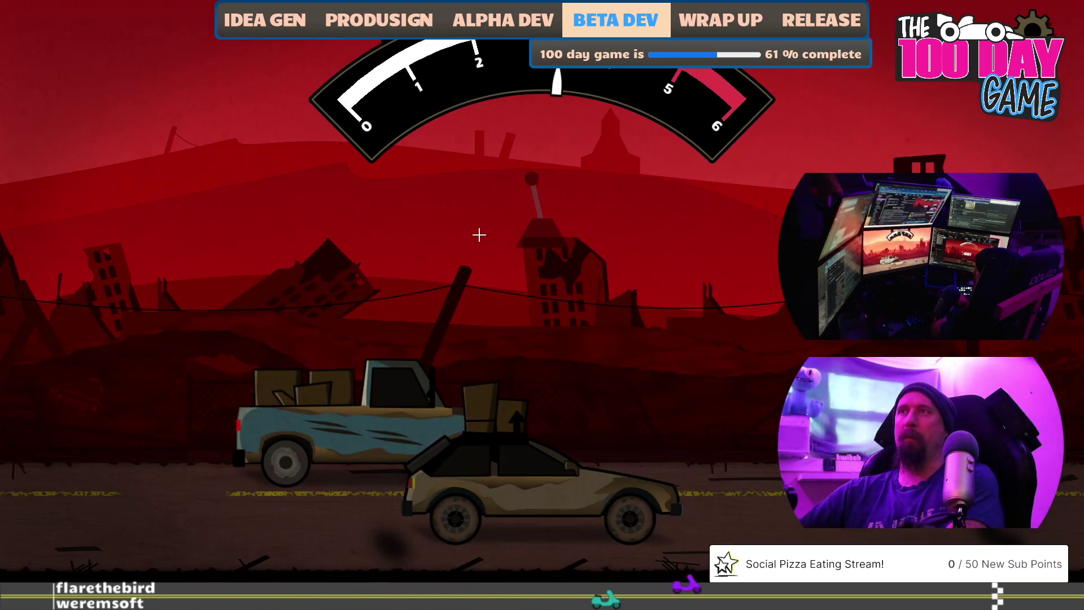
pyautogui.click(479, 234)
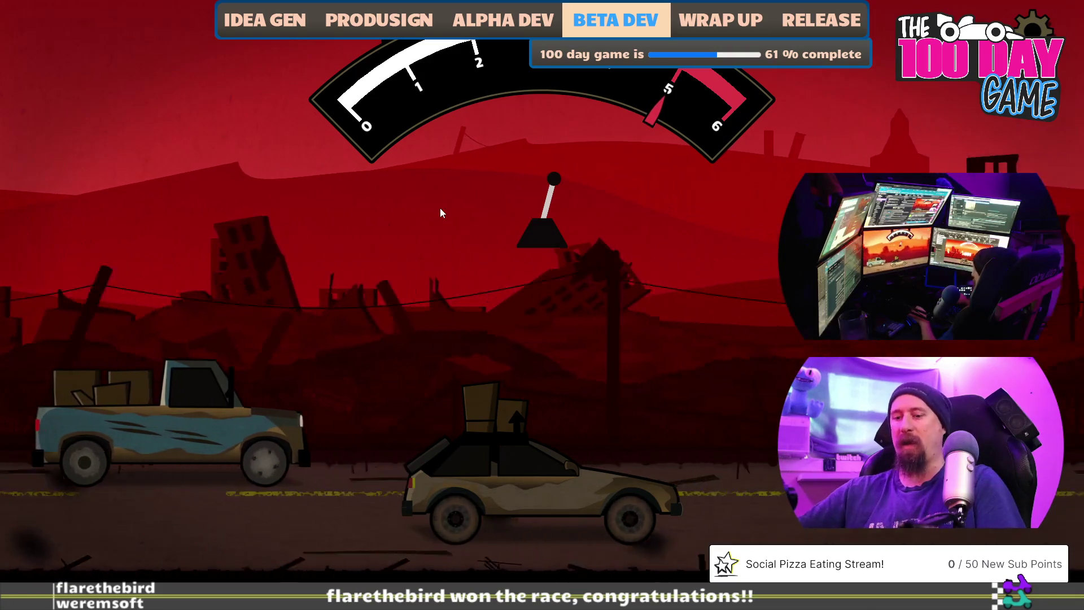
pyautogui.press('Up')
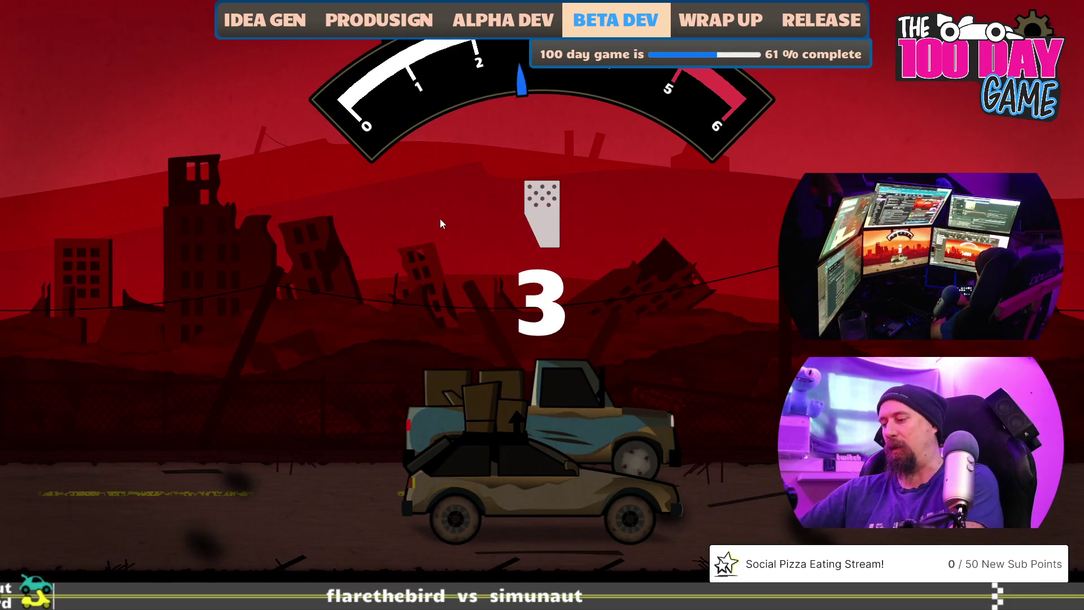
pyautogui.press('Up')
pyautogui.press('Up')
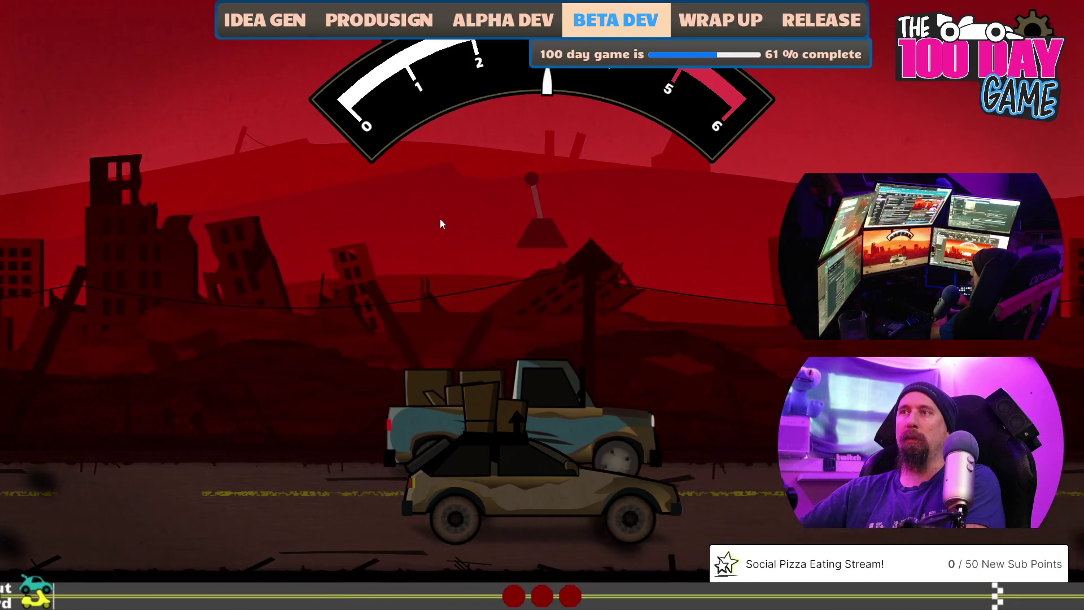
pyautogui.press('Up')
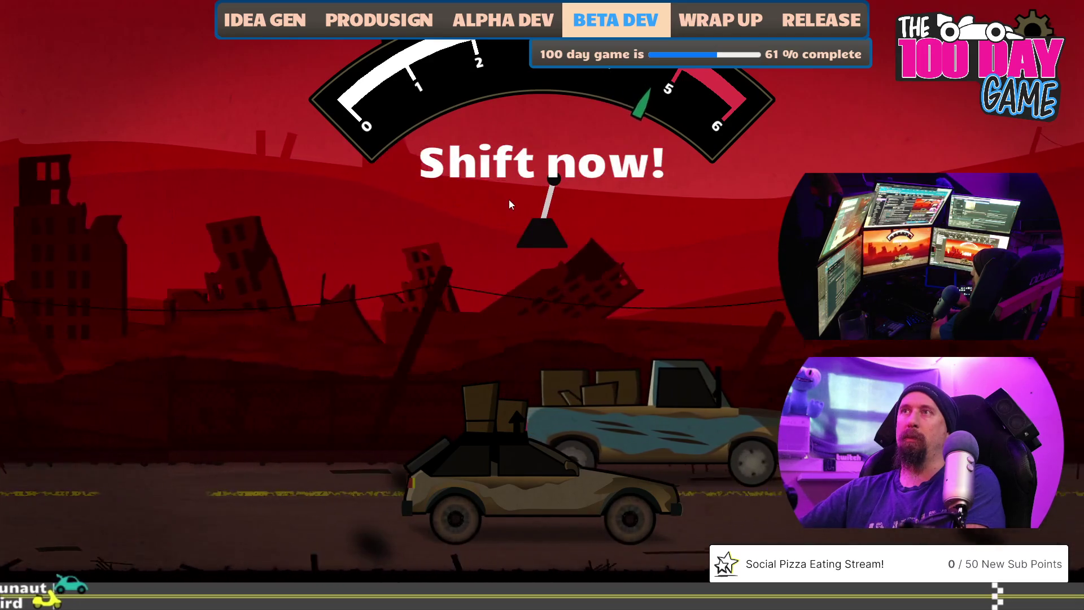
pyautogui.press('Up')
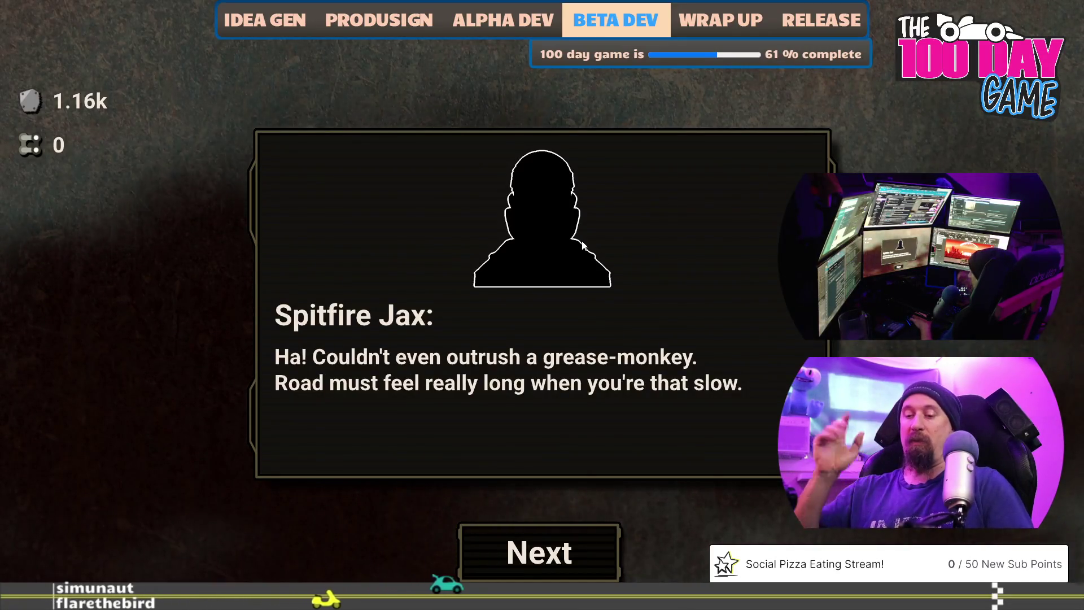
# Bring up the list of open windows with Alt+Tab
pyautogui.hotkey('alt', 'Tab')
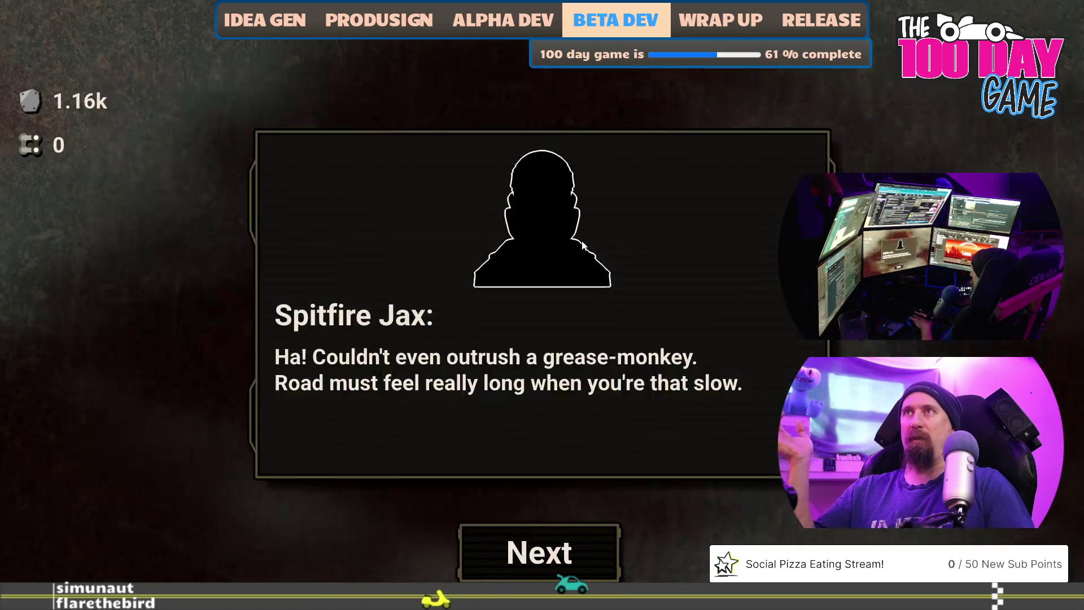
pyautogui.hotkey('alt', 'Tab')
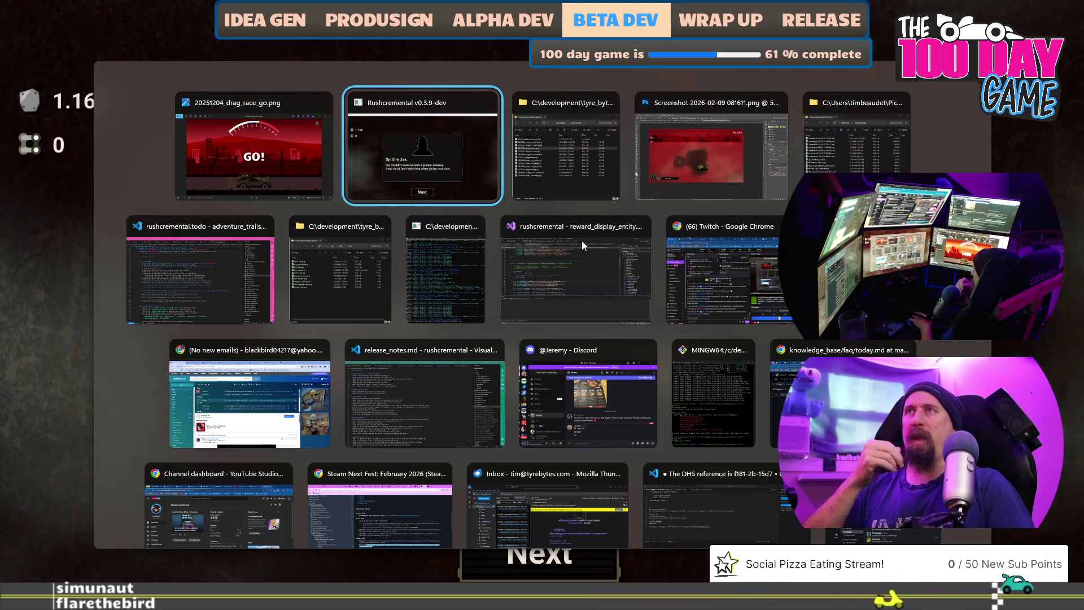
# View Screenshot 2026-02-09 082126.png in Photos and browse the neighbouring race screenshots
pyautogui.press('Tab')
pyautogui.press('Tab')
pyautogui.press('Tab')
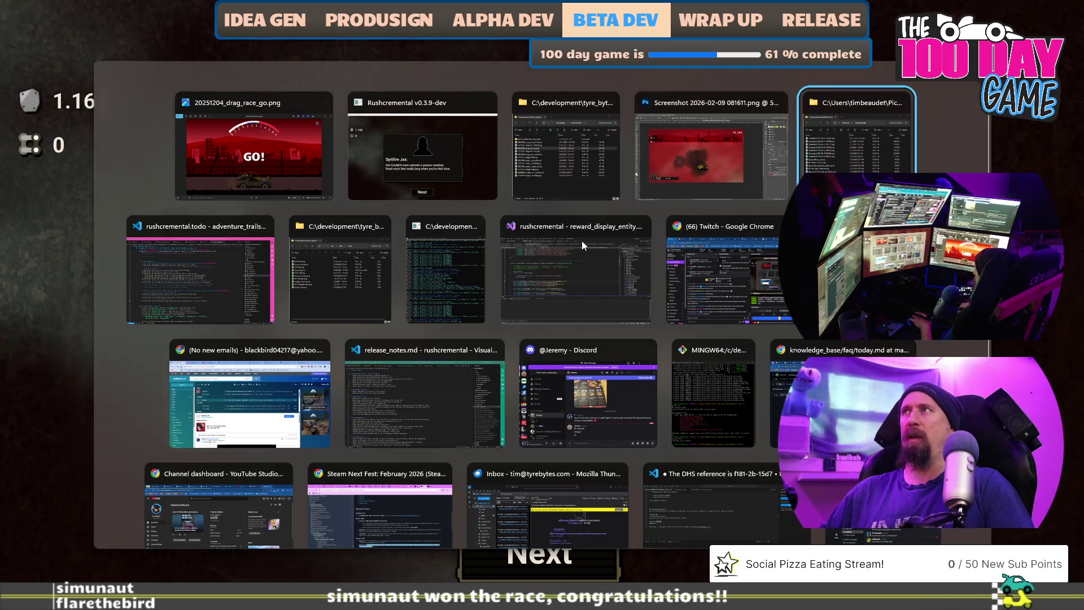
pyautogui.scroll(-1, 519, 303)
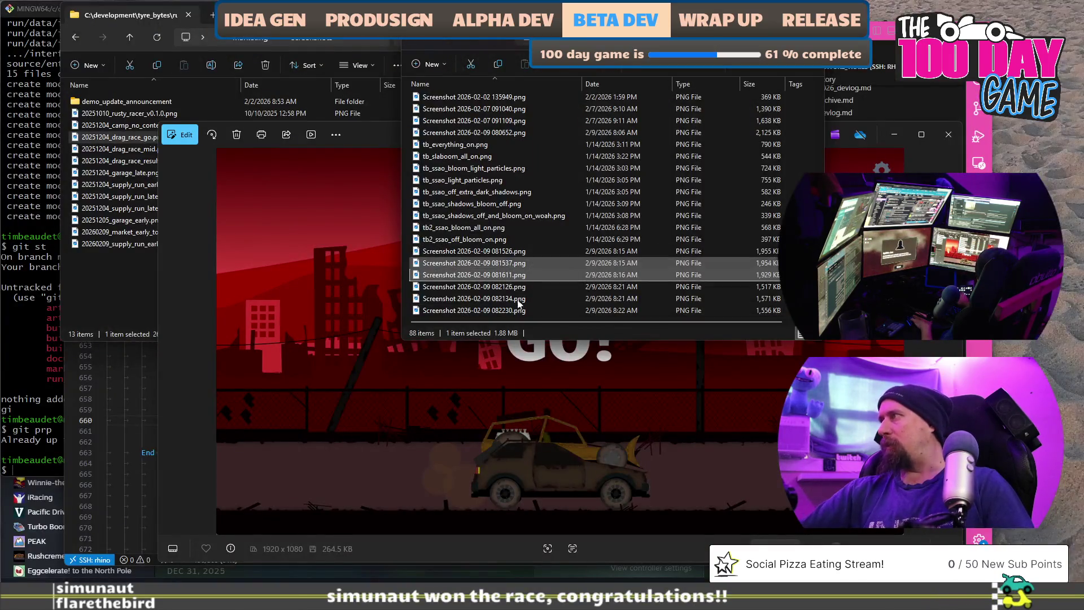
pyautogui.doubleClick(525, 287)
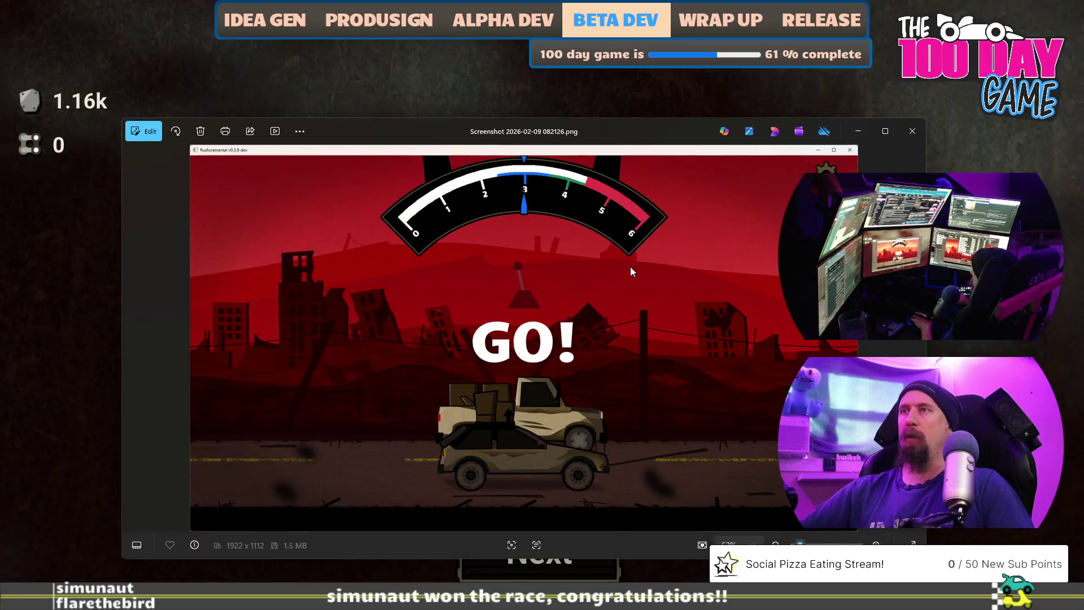
pyautogui.press('Right')
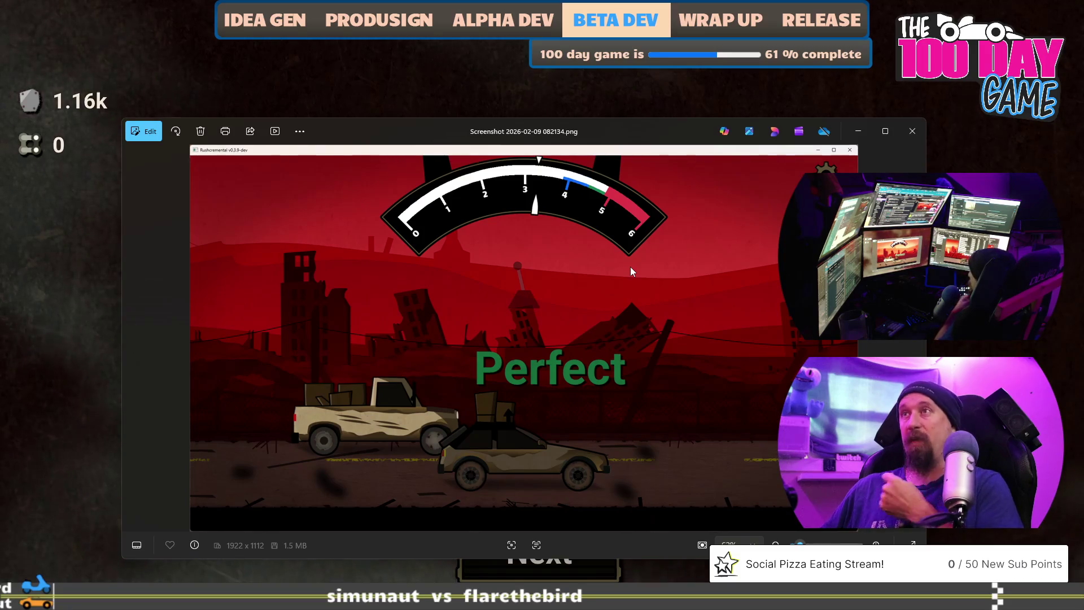
pyautogui.press('Right')
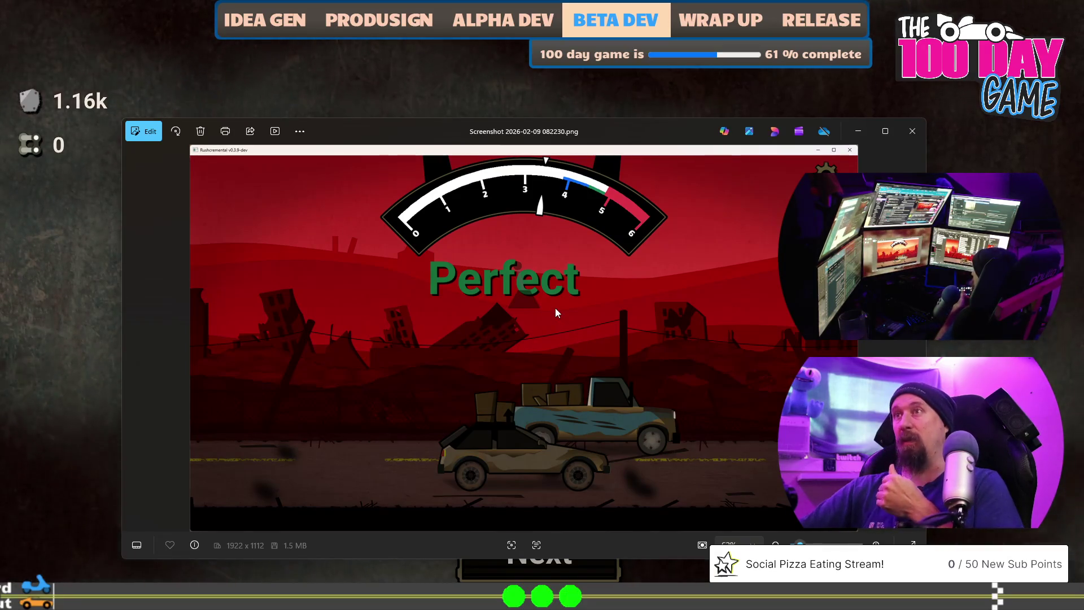
pyautogui.press('Right')
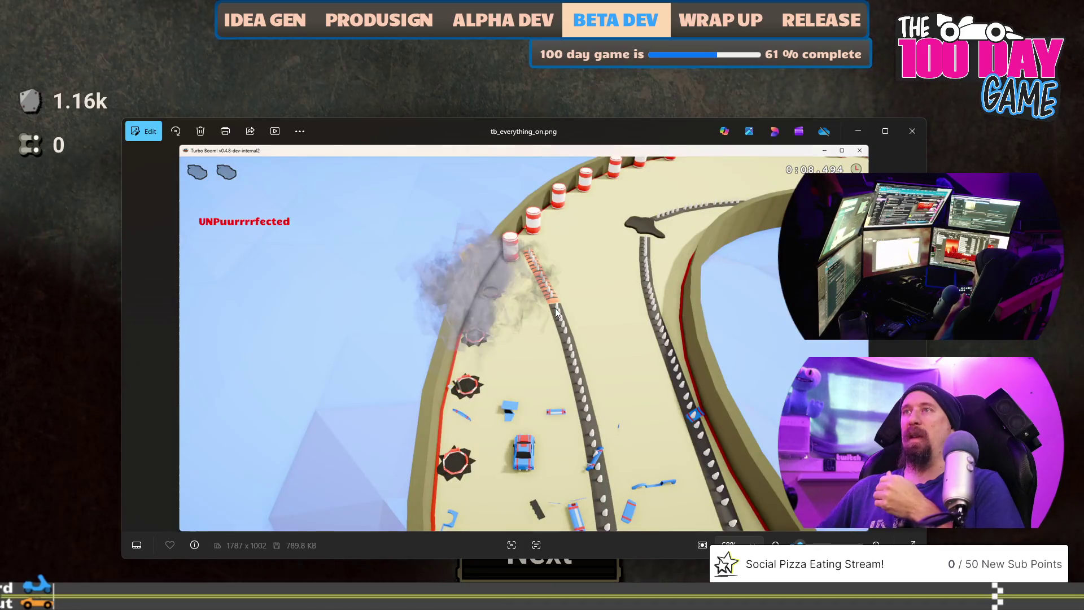
pyautogui.press('Left')
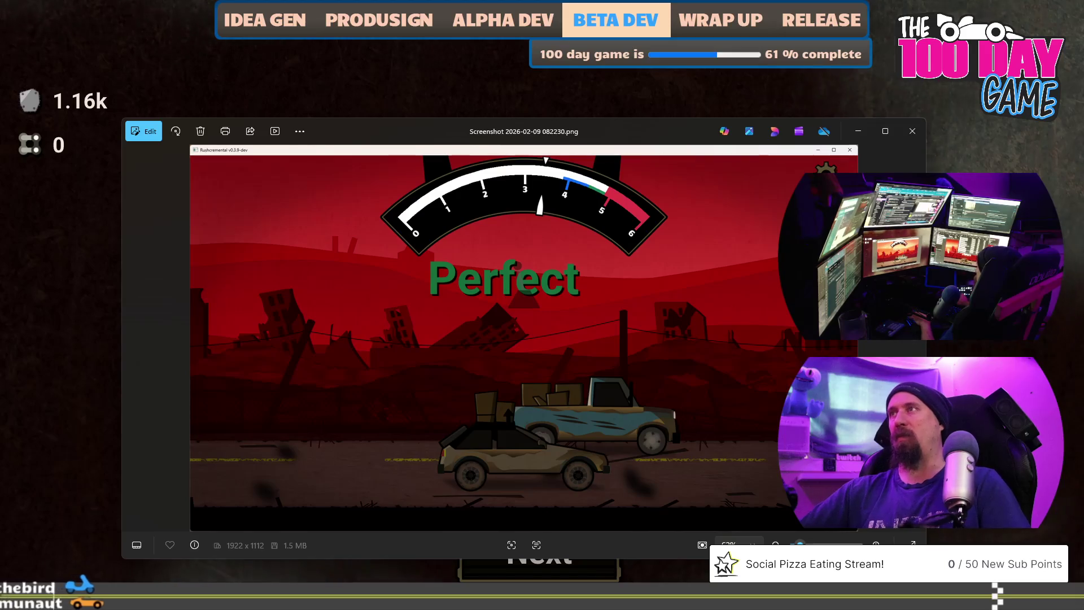
# Close the photo viewer and advance Spitfire Jax's dialogue back in the game
pyautogui.hotkey('alt', 'Tab')
pyautogui.click(545, 533)
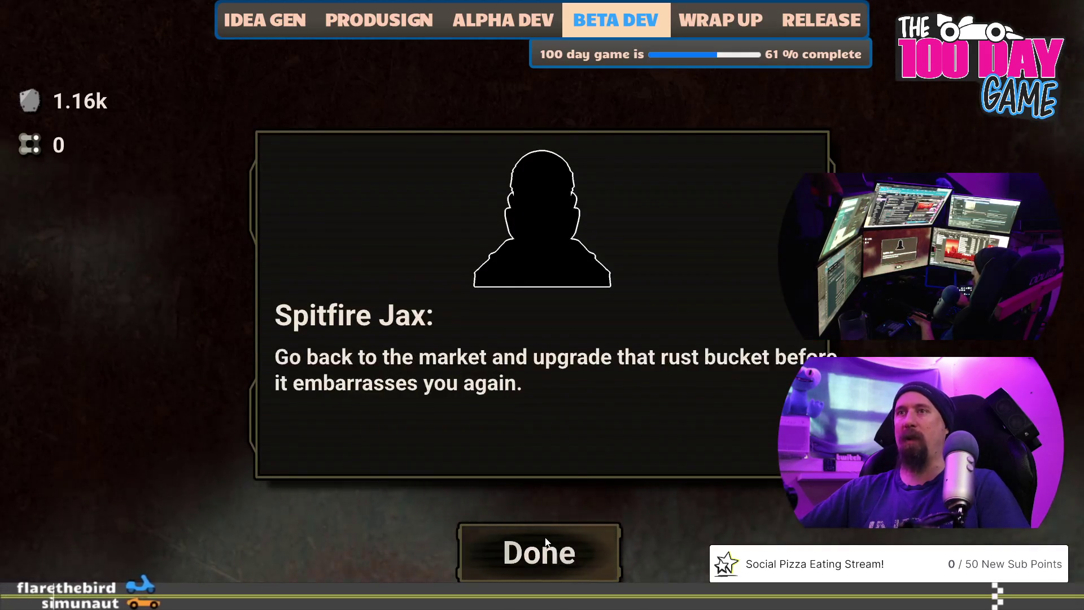
# Continue to the race, rev through the countdown and shift up with a 'Perfect' shift
pyautogui.click(545, 533)
pyautogui.press('Up')
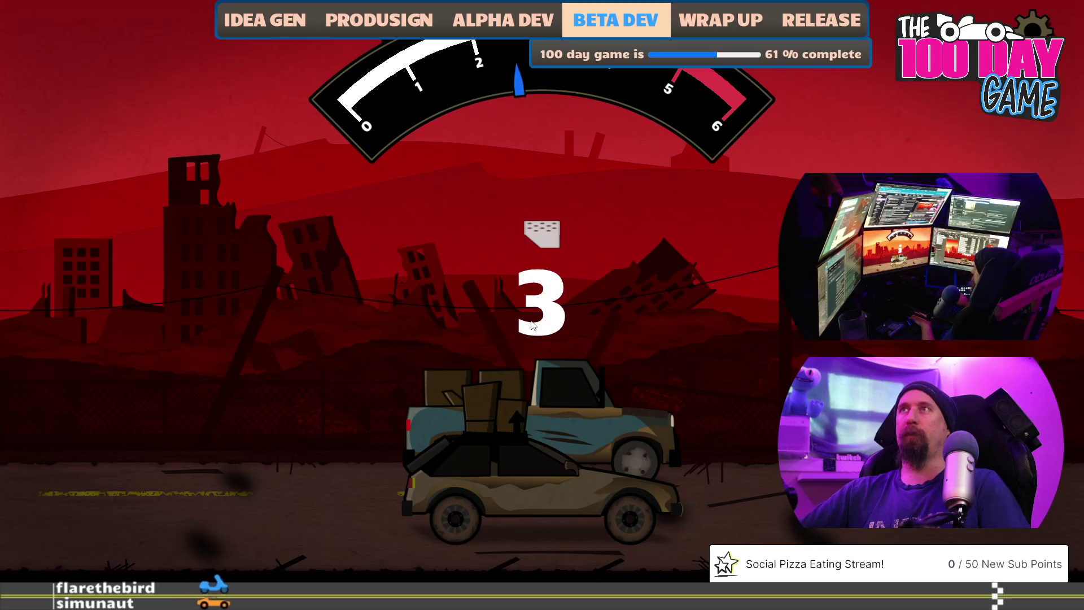
pyautogui.press('Up')
pyautogui.press('Up')
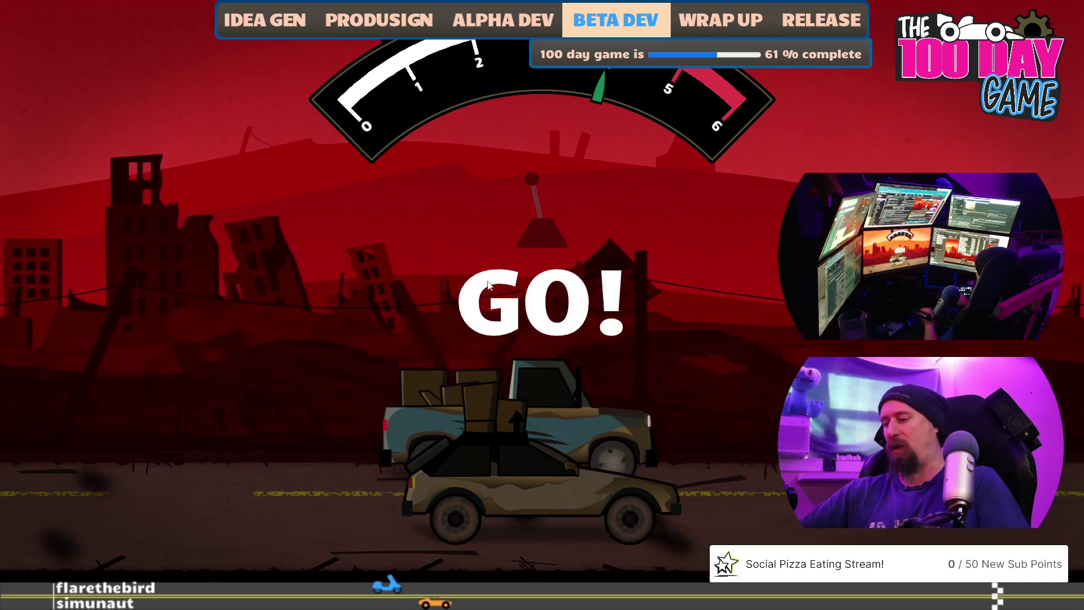
pyautogui.press('space')
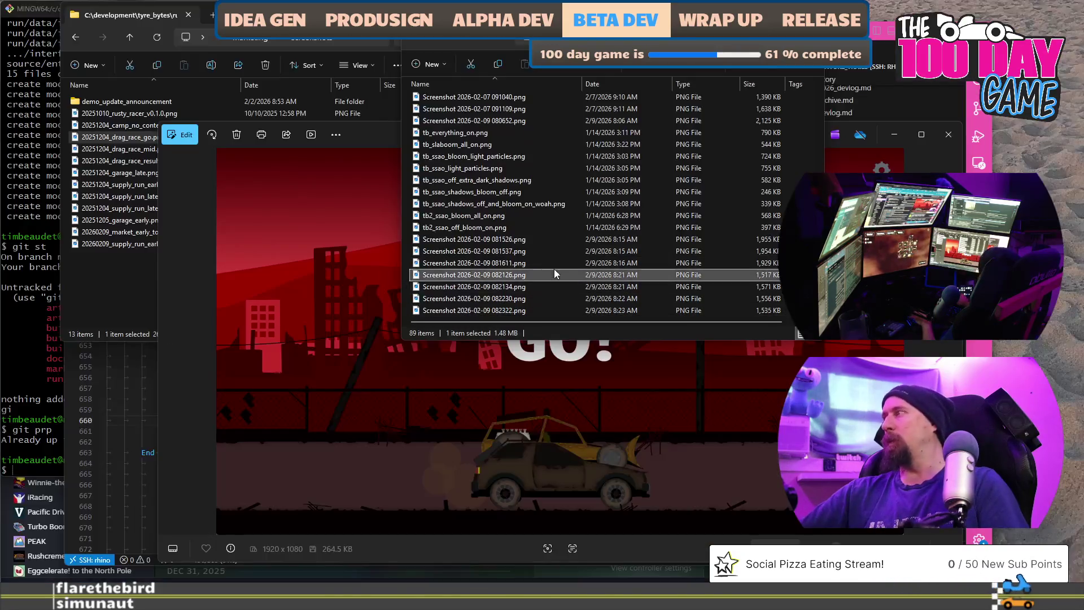
# Preview the newest screenshot (082230) in the viewer and close it
pyautogui.click(502, 310)
pyautogui.doubleClick(502, 310)
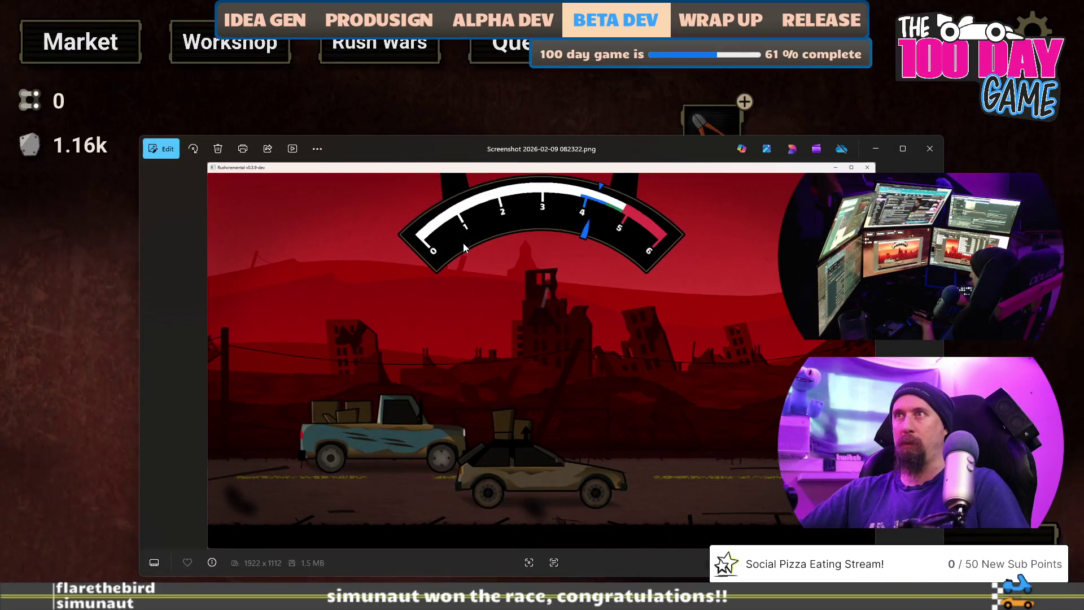
pyautogui.click(929, 149)
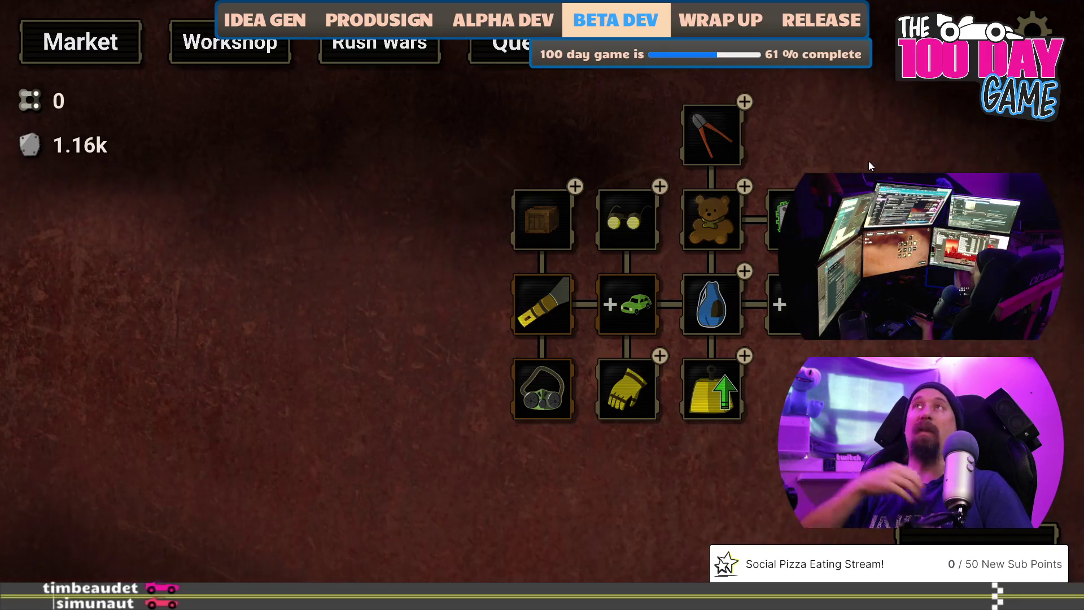
# Bring Photoshop to the front showing the 20260209_market_early_tooltip.png document
pyautogui.hotkey('alt', 'Tab')
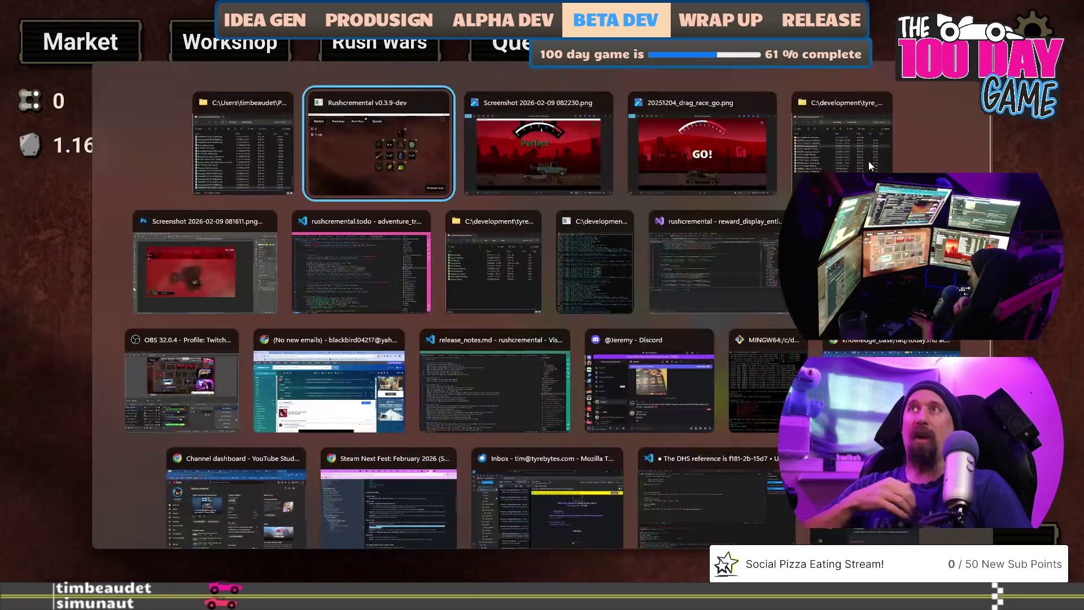
pyautogui.hotkey('alt', 'Tab')
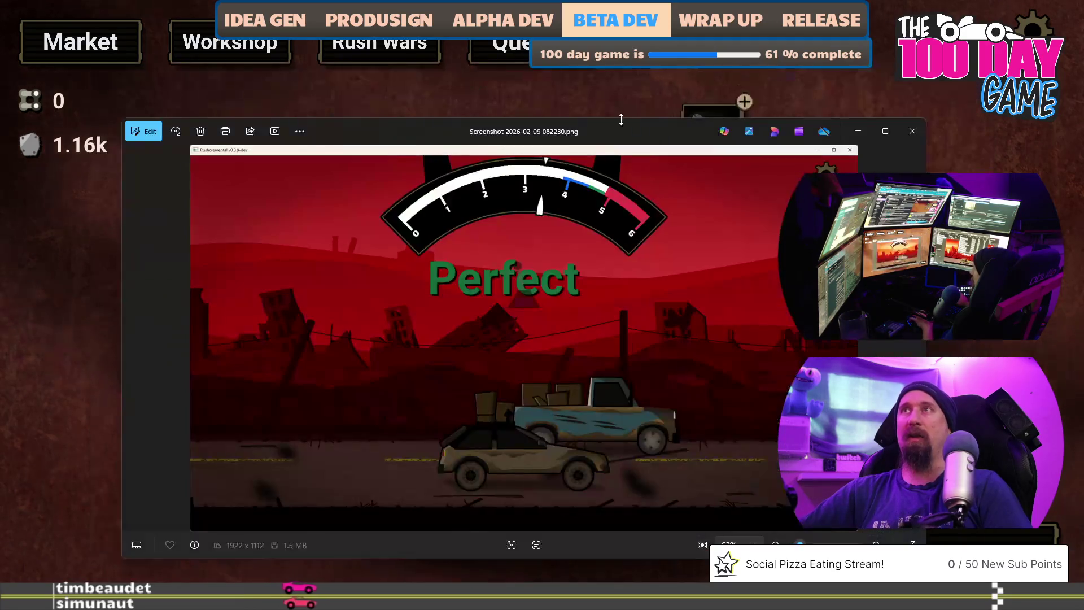
pyautogui.hotkey('alt', 'Tab')
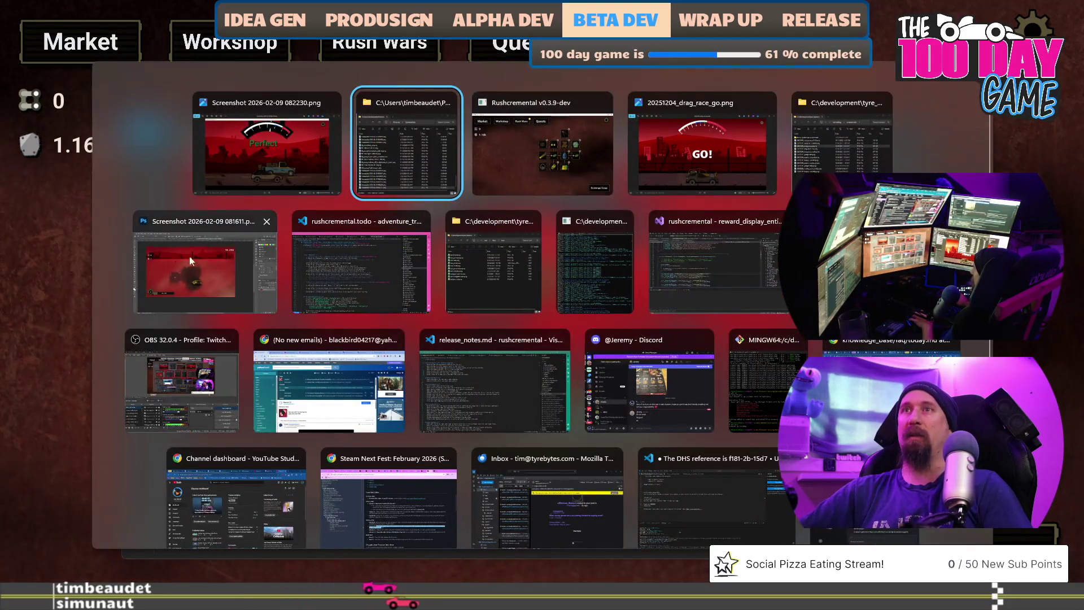
pyautogui.click(188, 274)
pyautogui.click(398, 49)
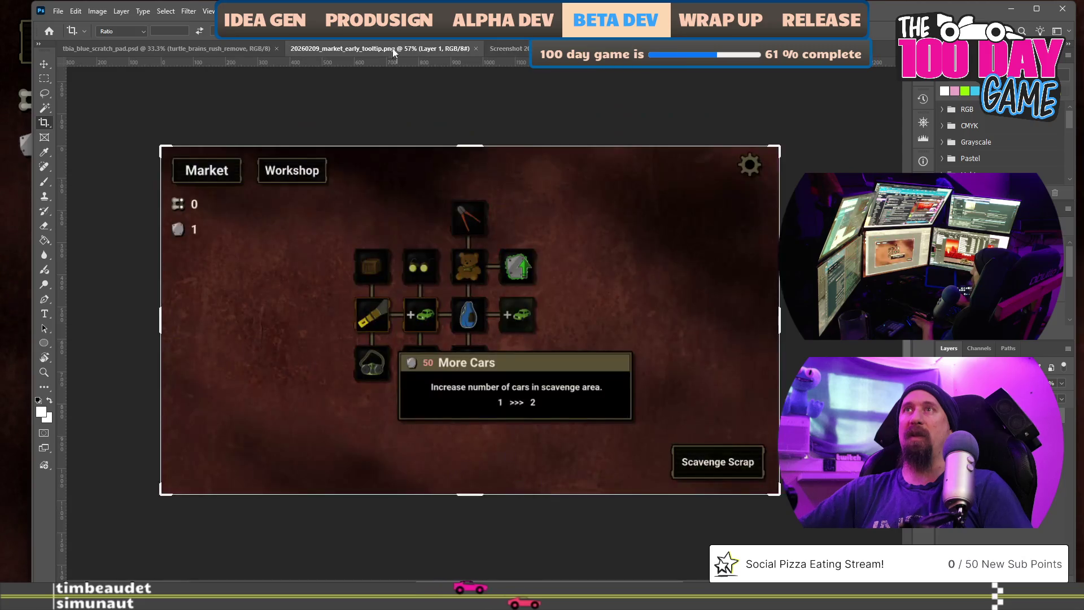
pyautogui.hotkey('alt', 'Tab')
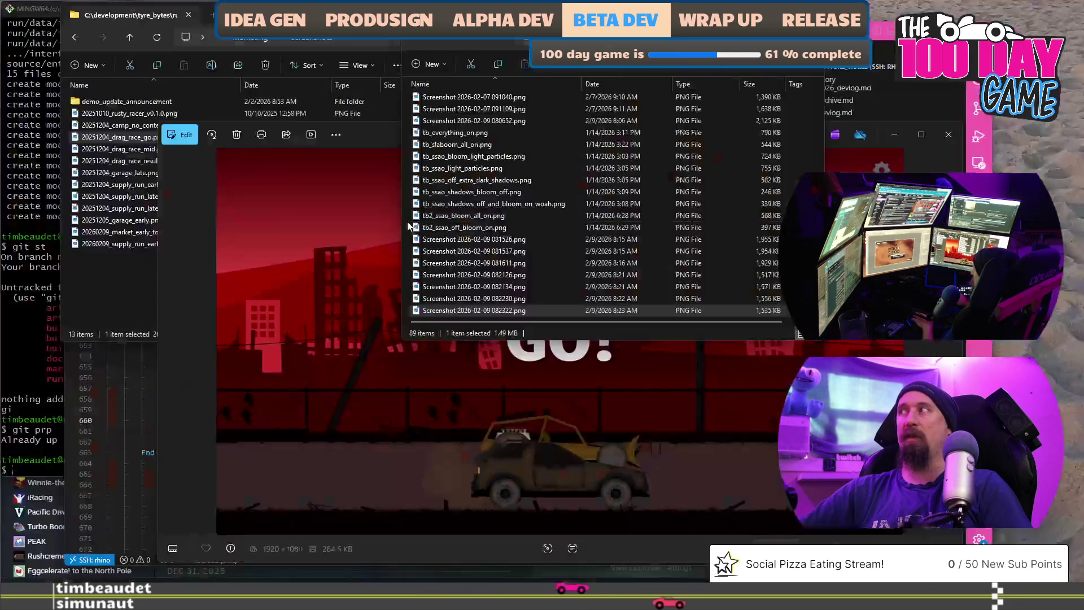
pyautogui.hotkey('alt', 'Tab')
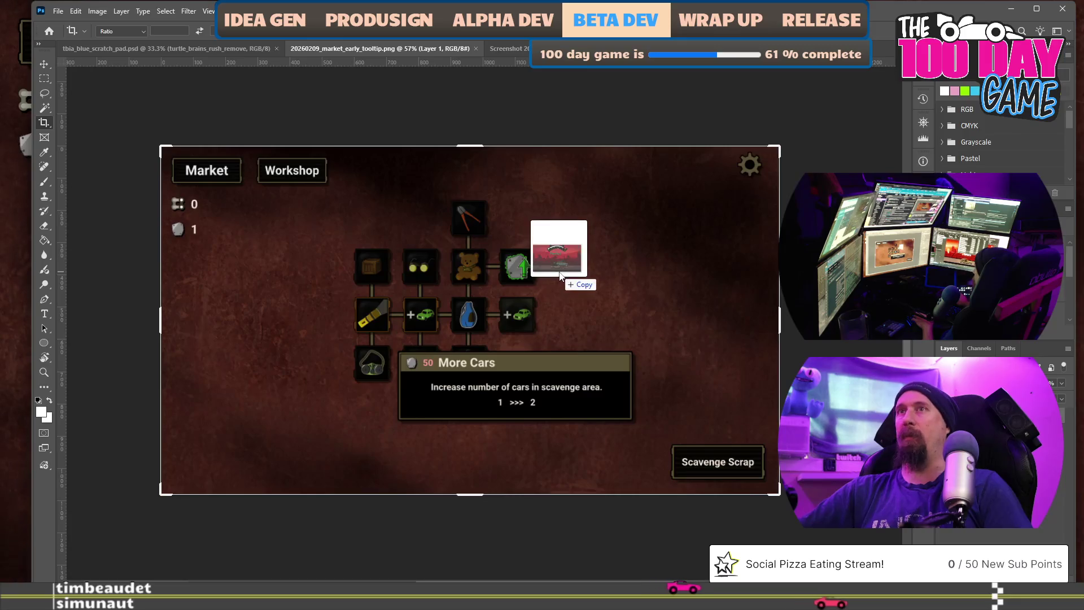
pyautogui.moveTo(475, 299); pyautogui.dragTo(559, 274)
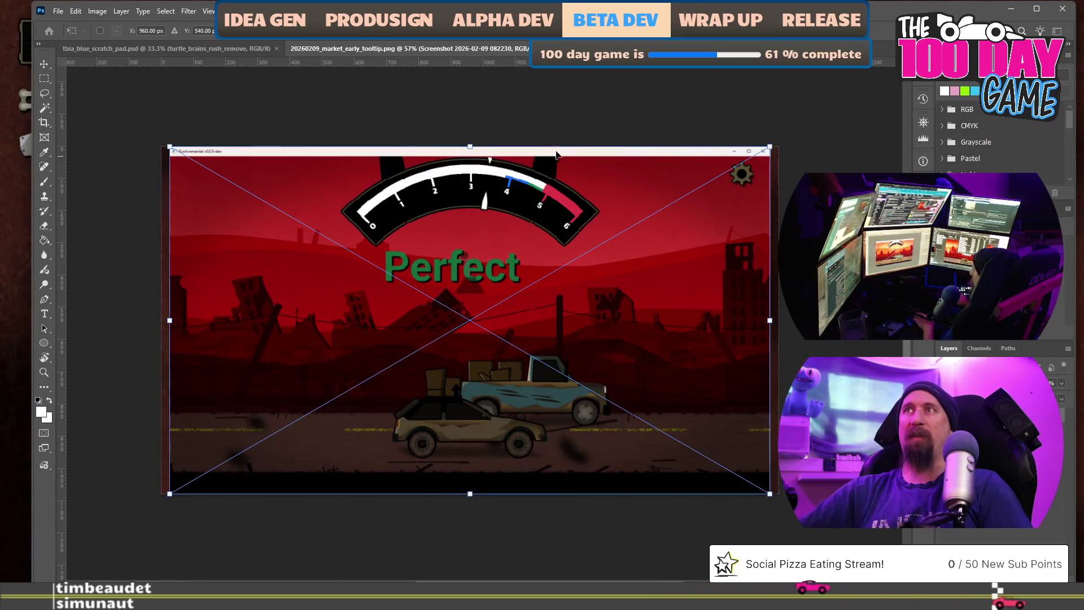
pyautogui.press('Escape')
pyautogui.press('c')
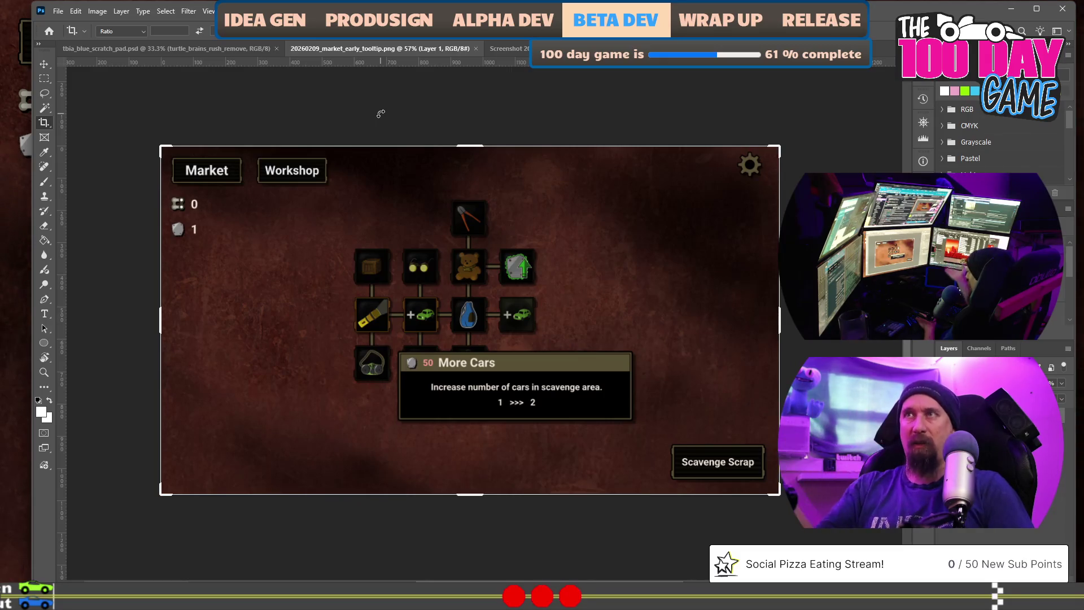
pyautogui.click(47, 66)
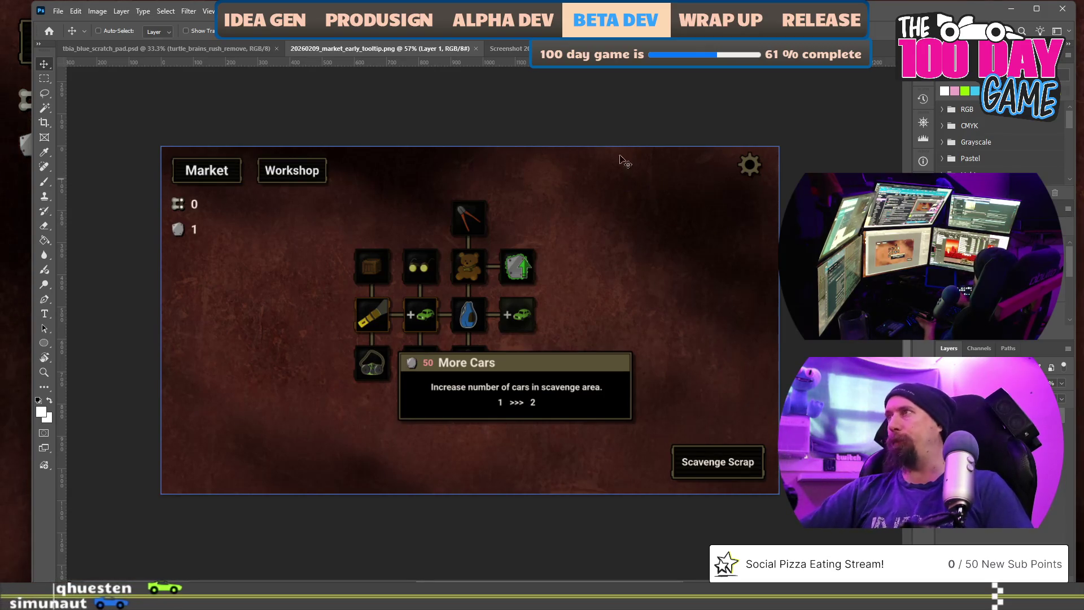
# Select Screenshot 2026-02-09 082126.png in Explorer and drag it into Photoshop as a new document
pyautogui.hotkey('ctrl', 'Tab')
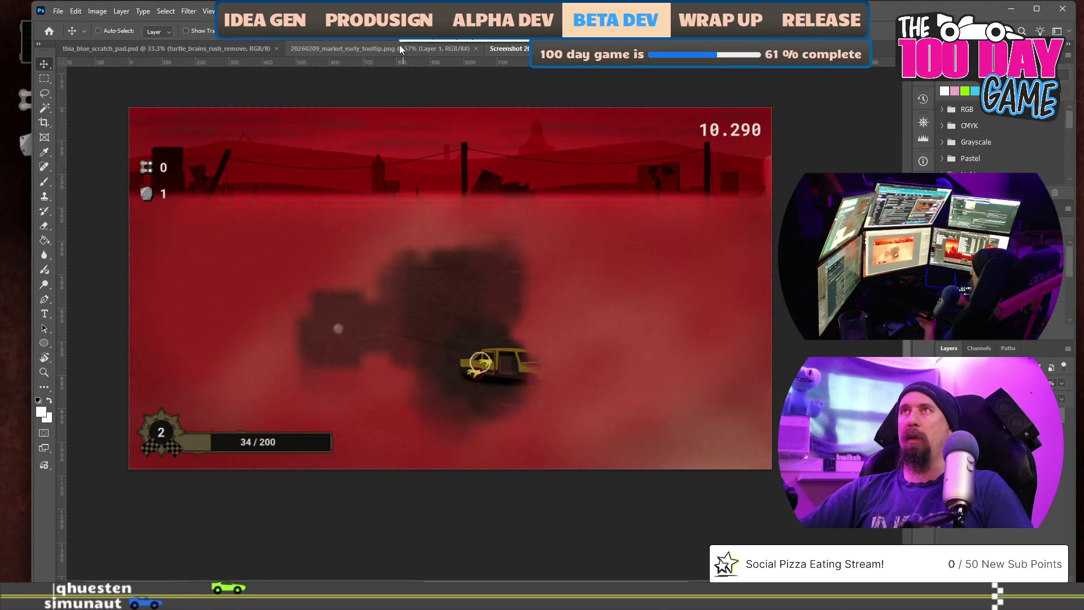
pyautogui.click(400, 45)
pyautogui.hotkey('ctrl', 'Tab')
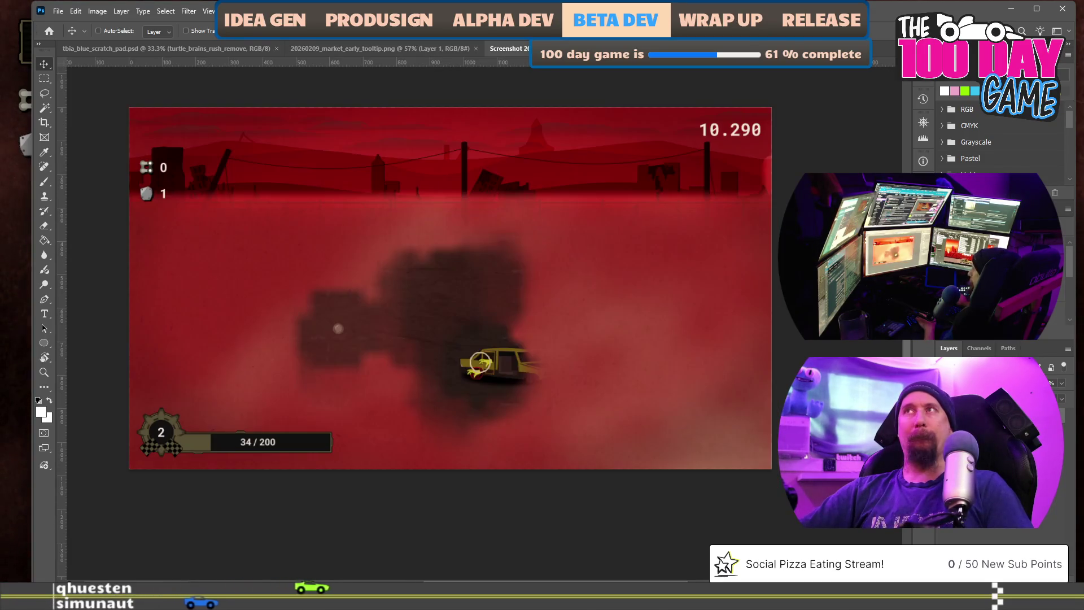
pyautogui.hotkey('ctrl', 'Tab')
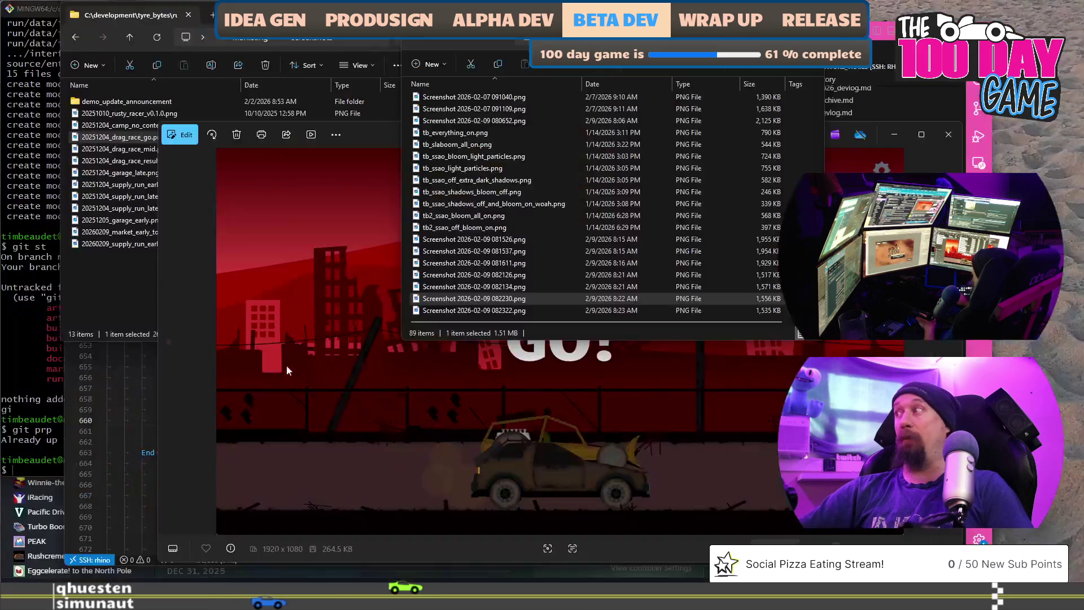
pyautogui.press('Up')
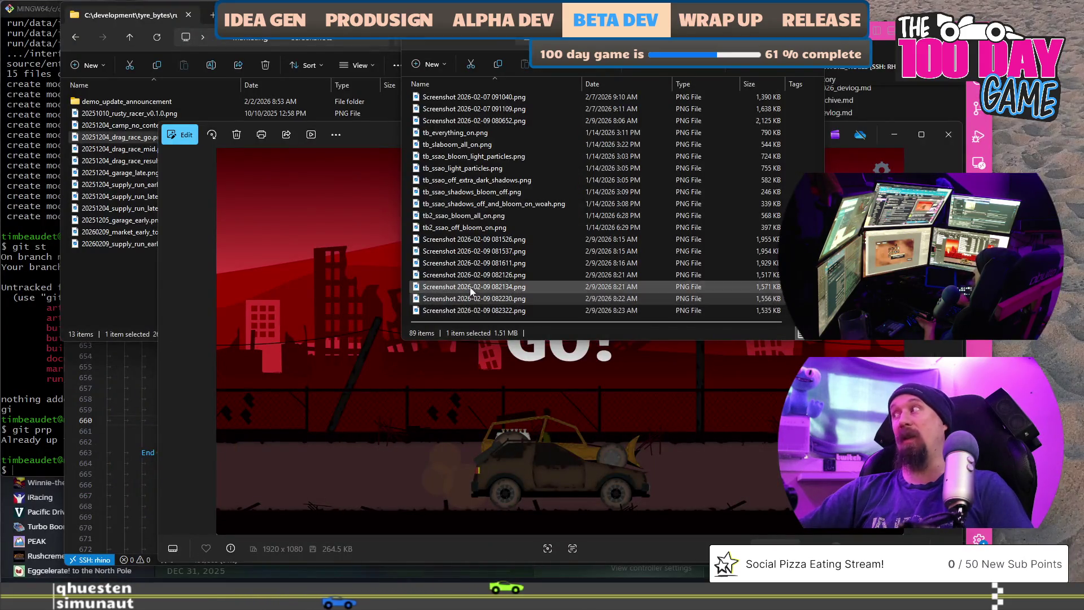
pyautogui.press('Up')
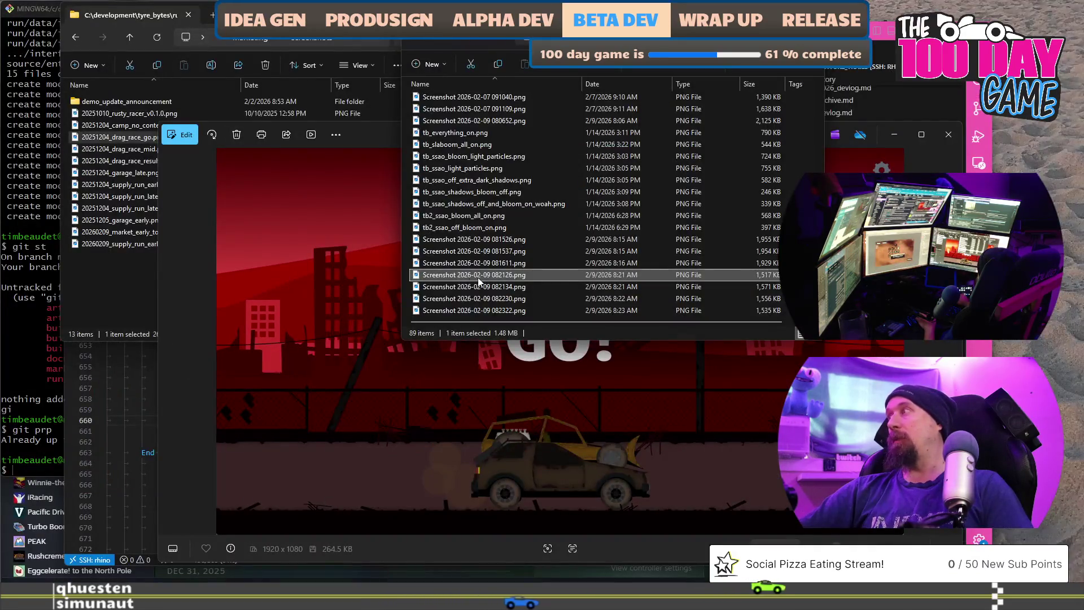
pyautogui.moveTo(479, 282)
pyautogui.mouseDown()
pyautogui.moveTo(557, 72)
pyautogui.moveTo(512, 49)
pyautogui.mouseUp()
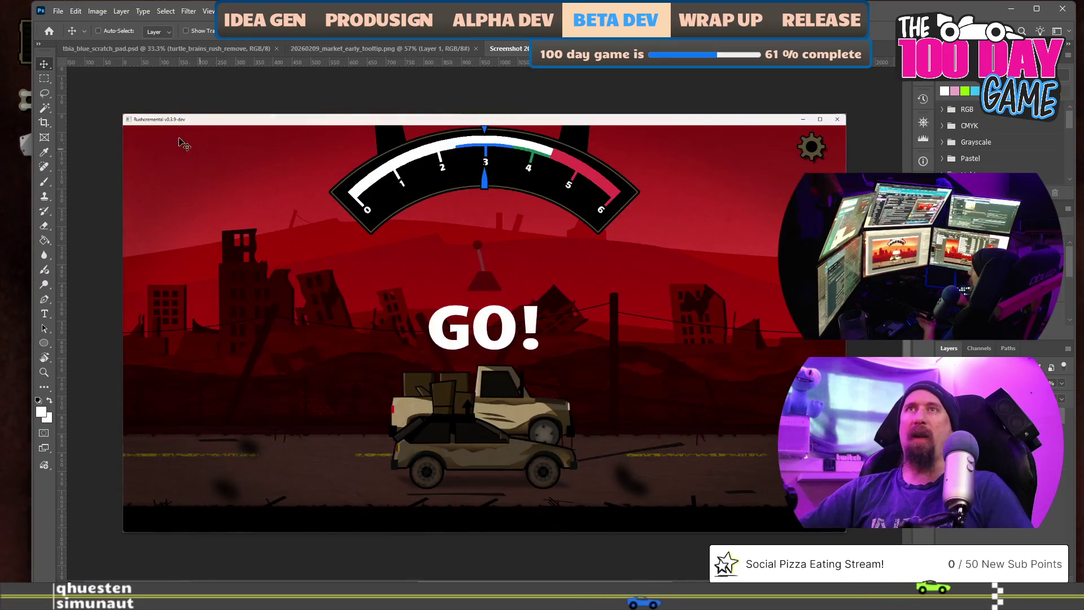
pyautogui.scroll(3, 146, 131)
pyautogui.scroll(2, 187, 162)
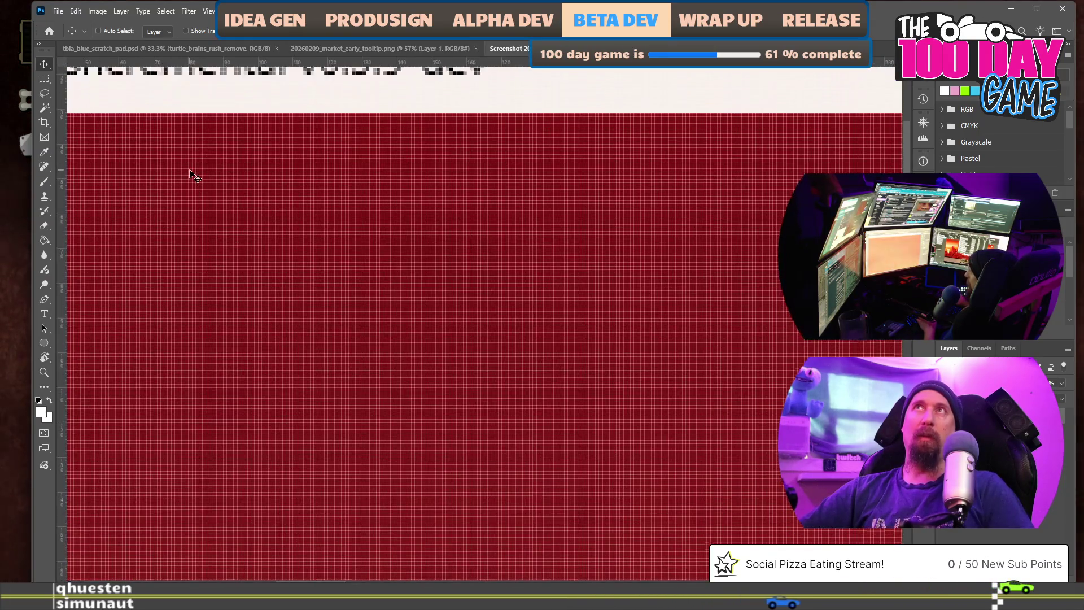
pyautogui.scroll(3, 169, 175)
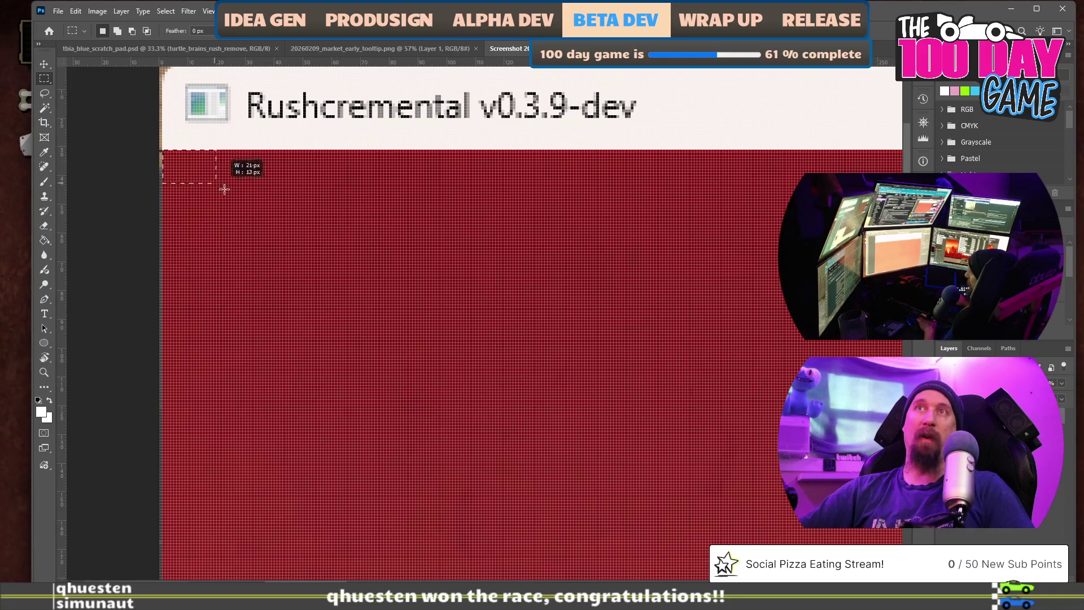
# Measure the screenshot's title bar with a Rectangular Marquee, then return to the market tooltip image
pyautogui.moveTo(225, 190); pyautogui.dragTo(457, 293)
pyautogui.scroll(-3, 743, 395)
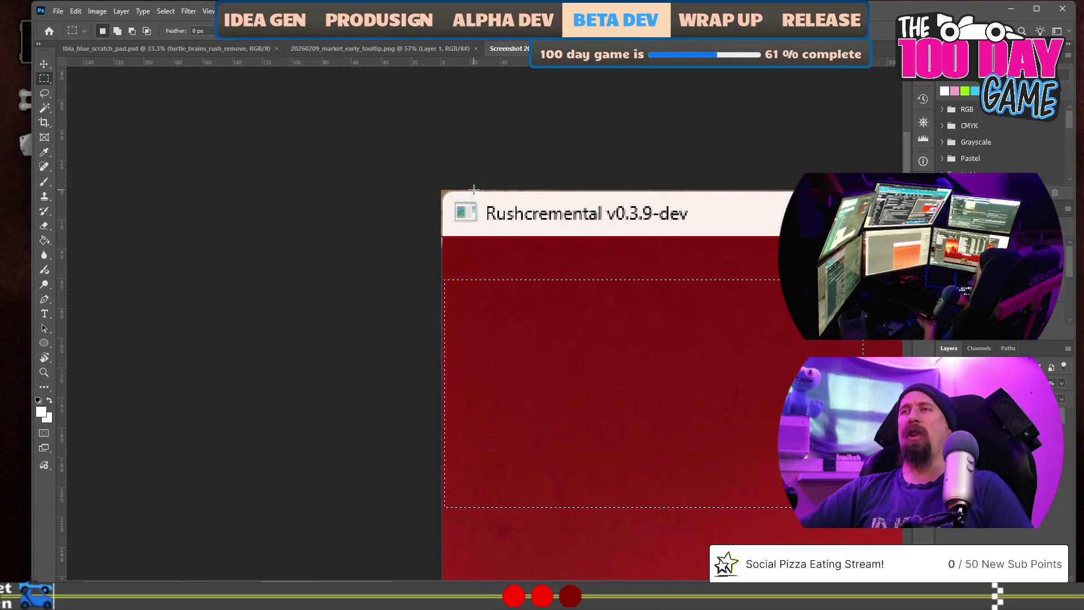
pyautogui.click(378, 49)
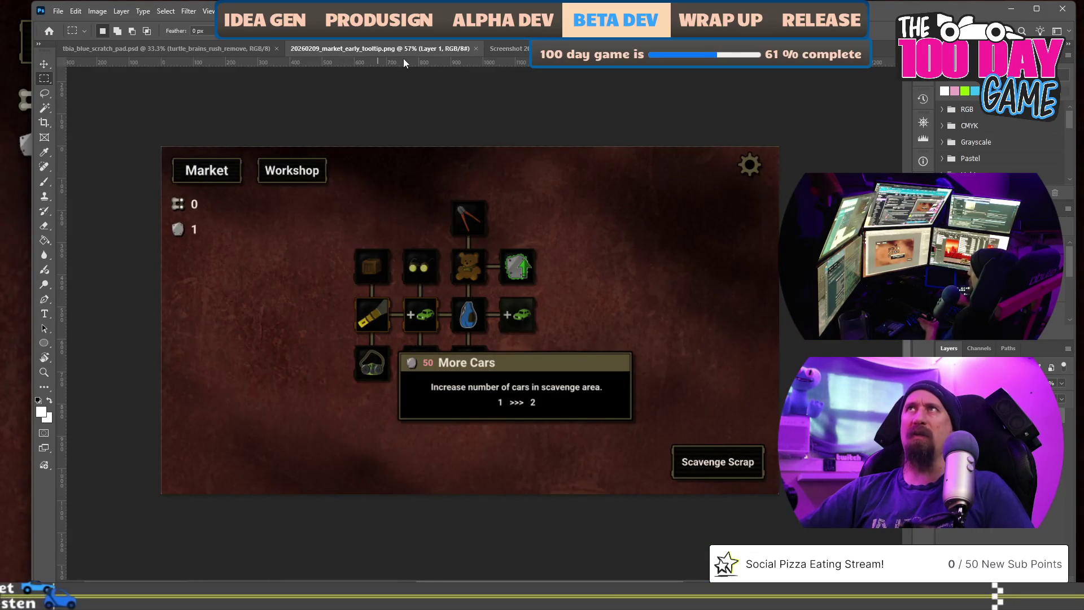
pyautogui.click(75, 11)
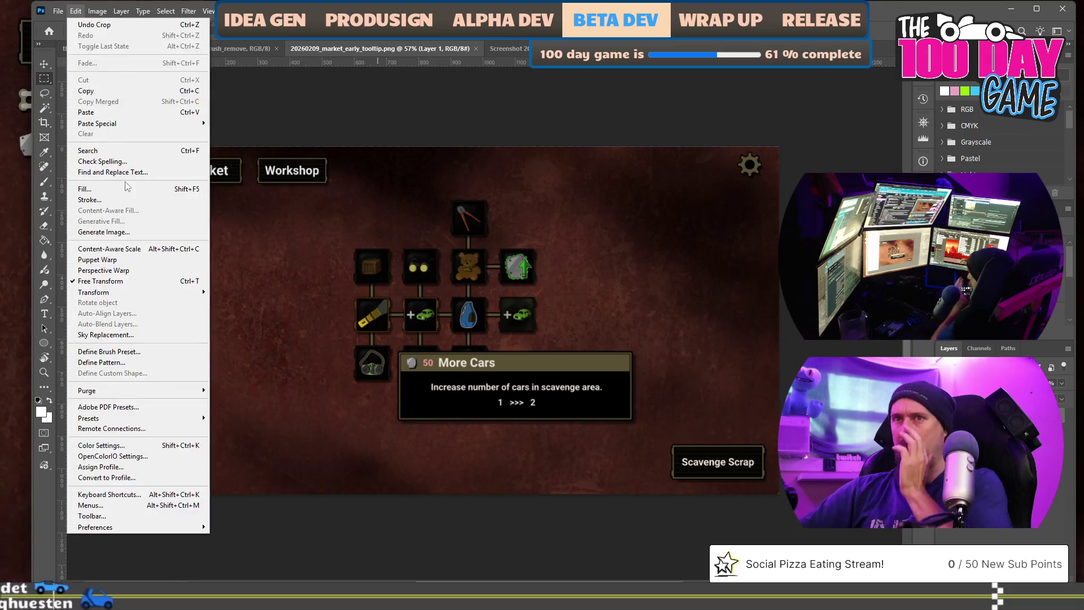
pyautogui.moveTo(136, 527)
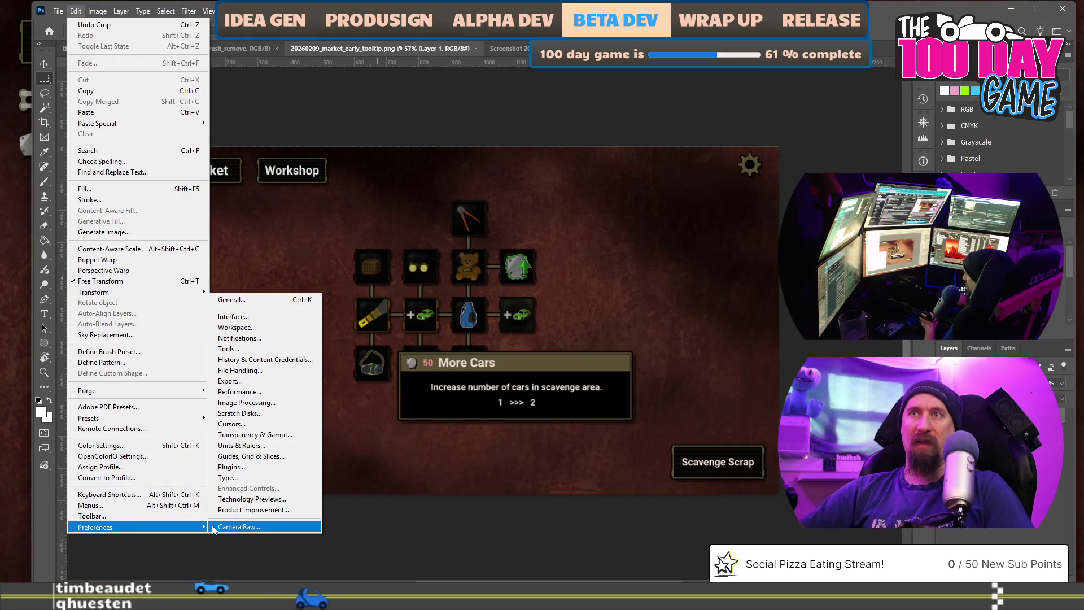
# In General preferences, uncheck Always Create Smart Objects when Placing and confirm
pyautogui.click(278, 297)
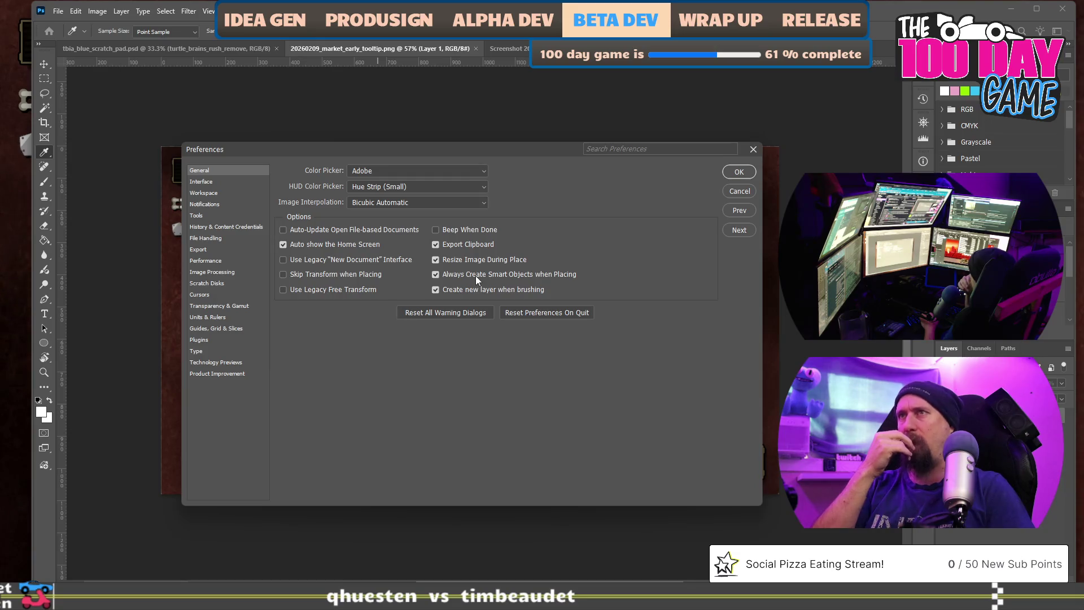
pyautogui.click(475, 275)
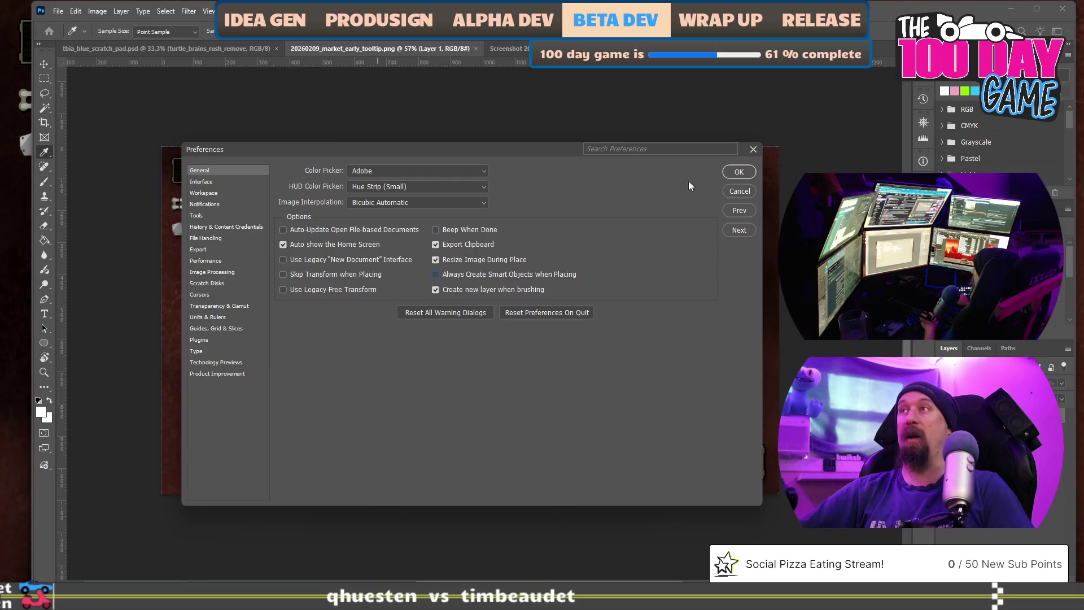
pyautogui.click(739, 172)
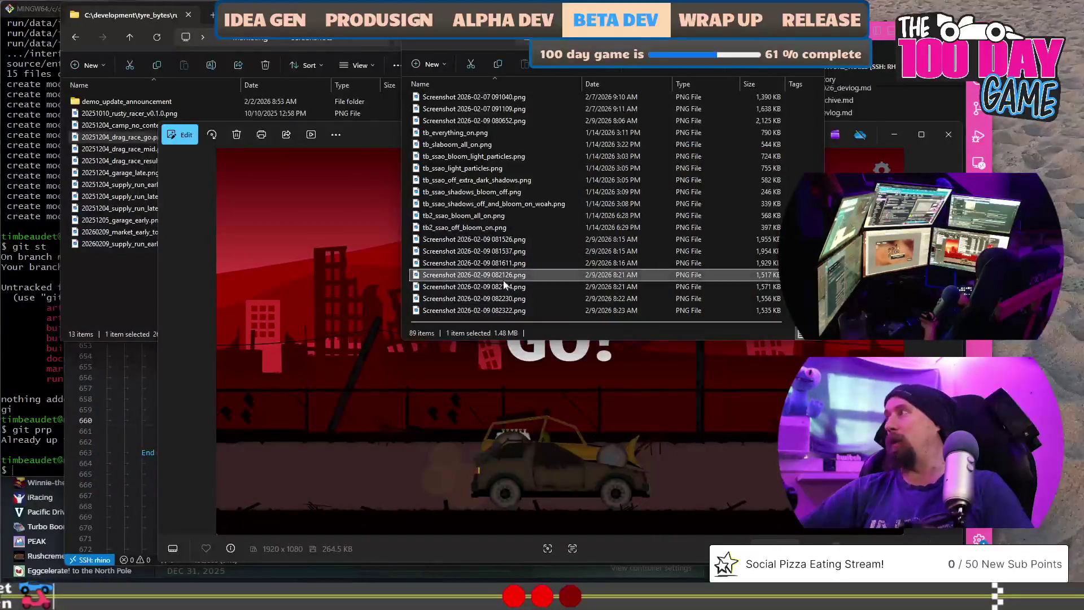
# Place the GO! screenshot 082126 into the market tooltip image, nudge it up about 12 px, then return to the screenshot files
pyautogui.moveTo(542, 356); pyautogui.dragTo(452, 252)
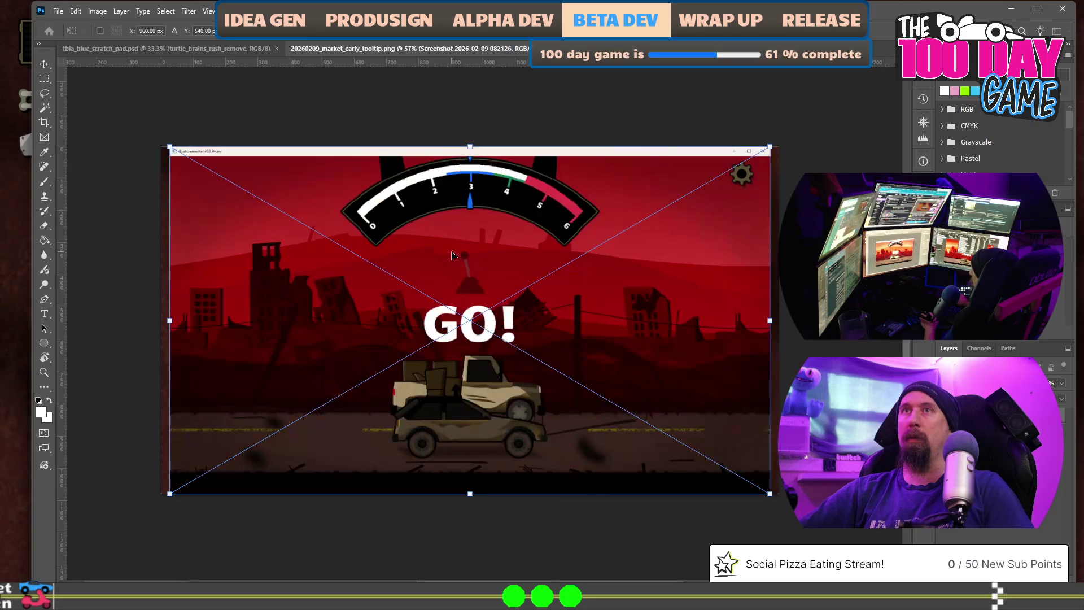
pyautogui.press('Return')
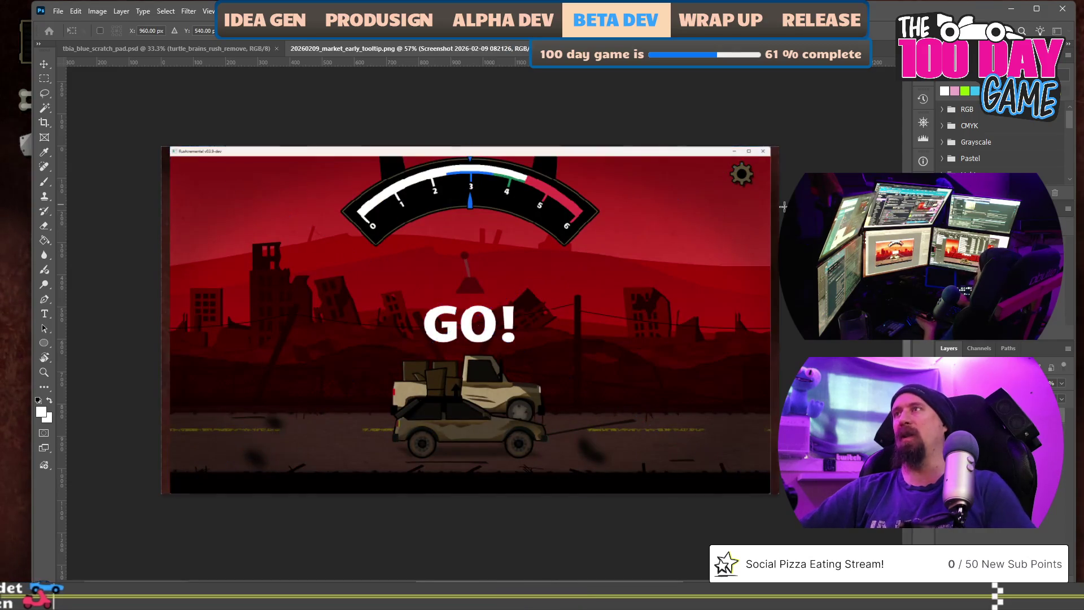
pyautogui.hotkey('ctrl', 'z')
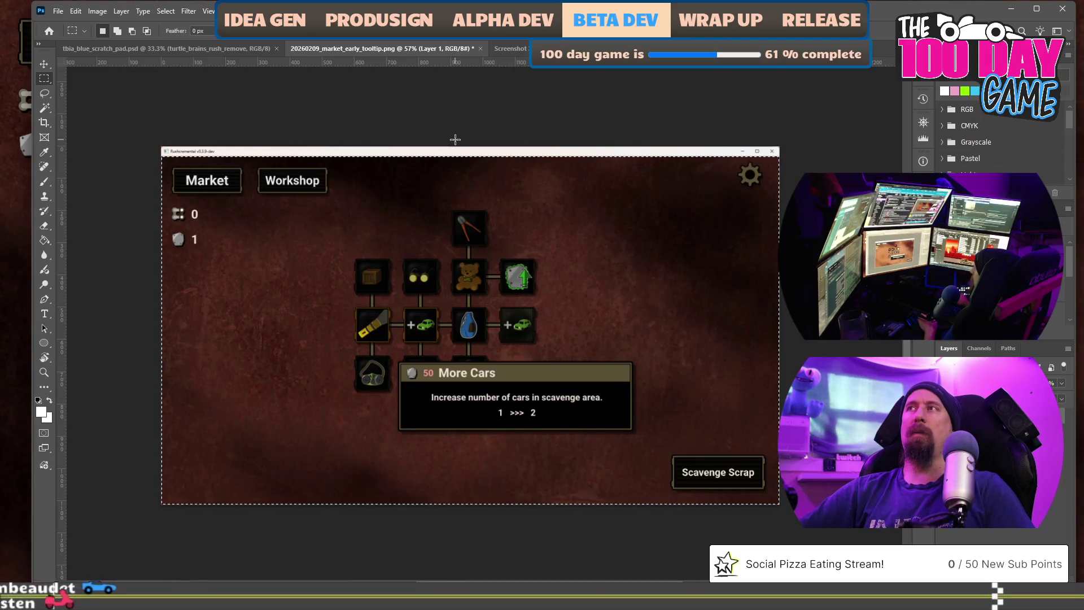
pyautogui.hotkey('ctrl', 'shift', 'Up')
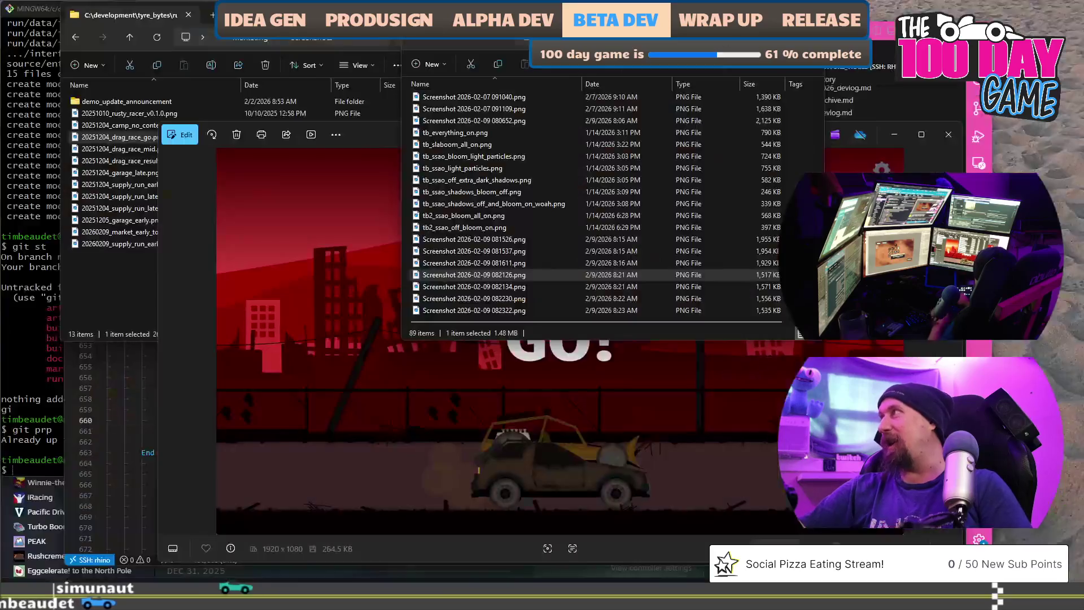
pyautogui.click(474, 274)
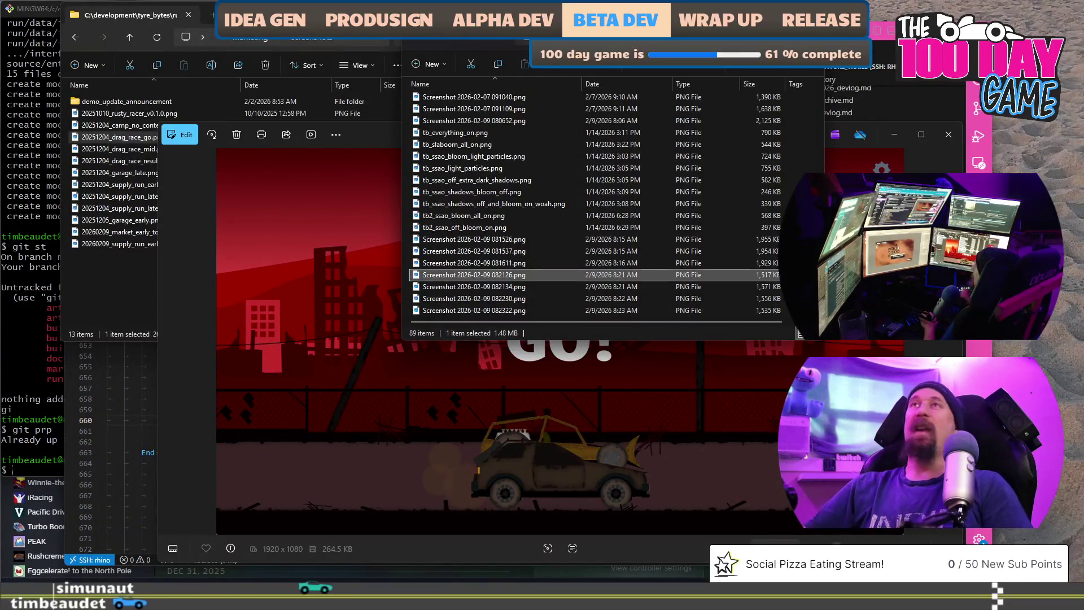
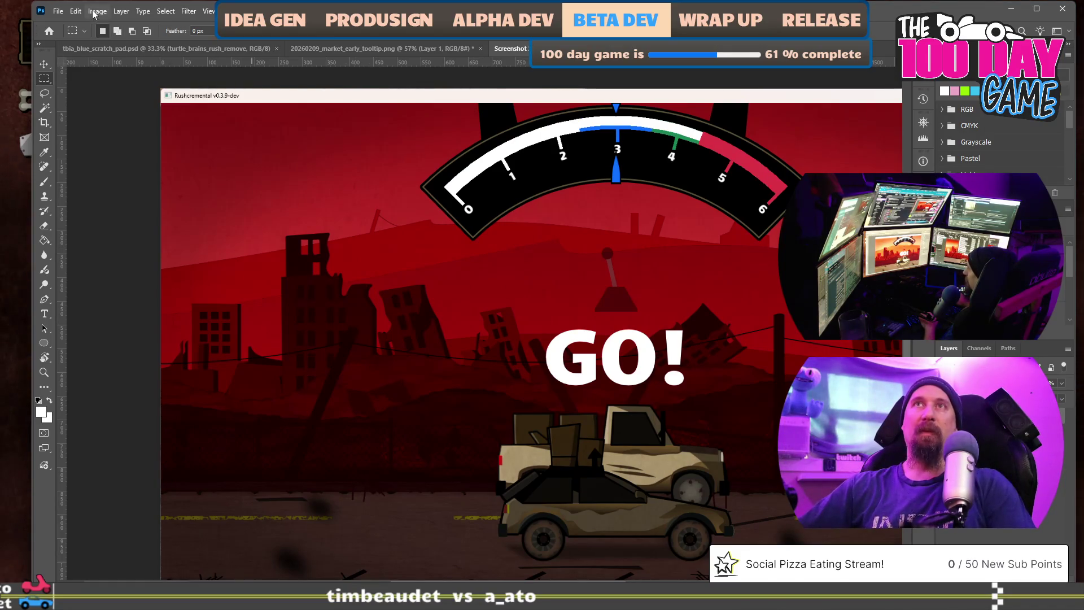
# Enable 'Always Create Smart Objects when Placing' in General preferences and confirm
pyautogui.click(76, 12)
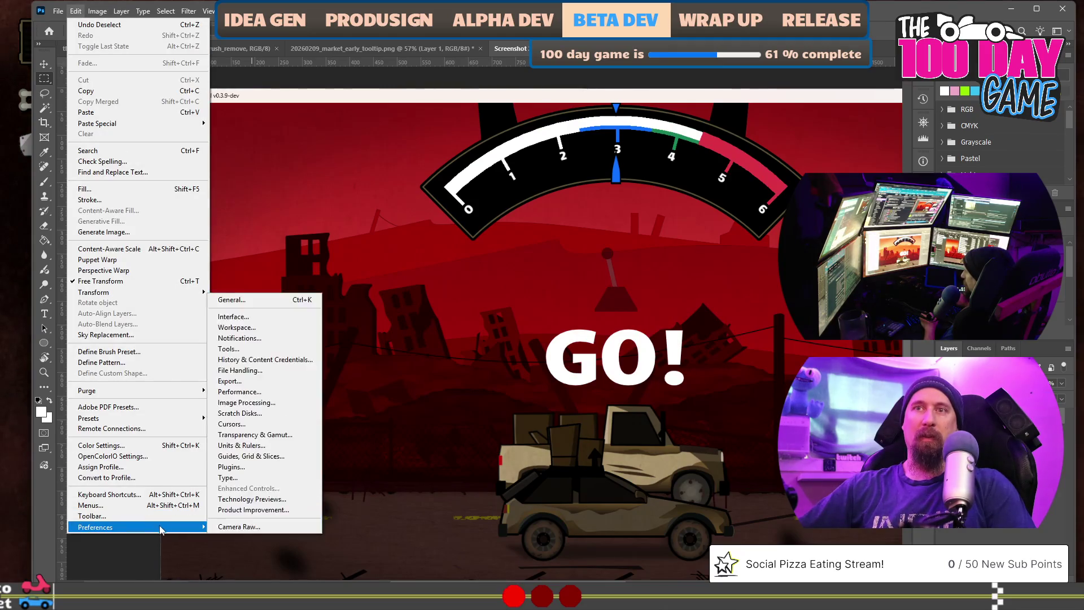
pyautogui.click(260, 299)
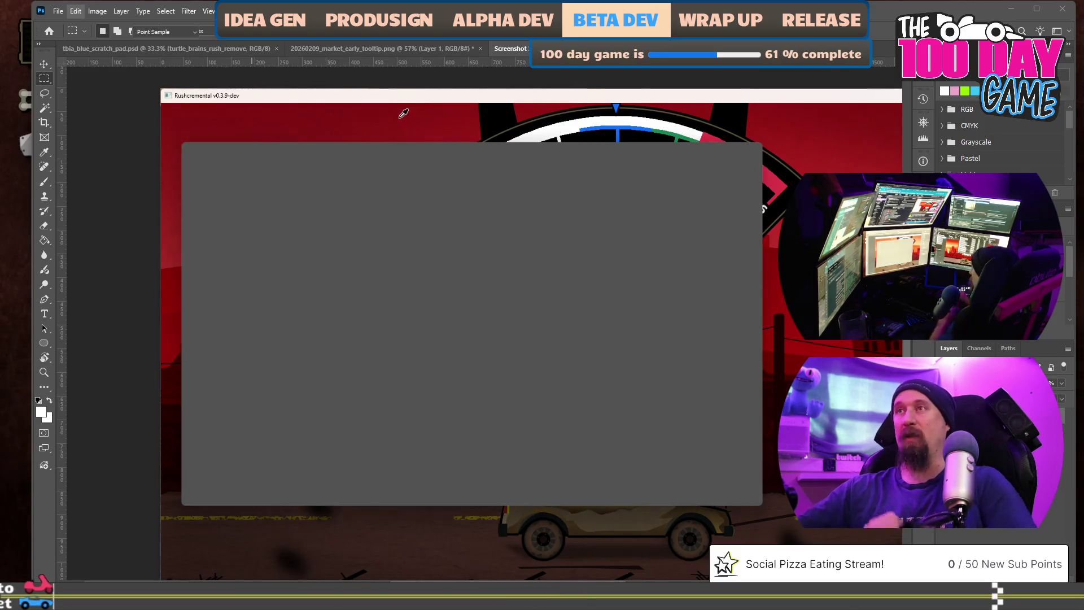
pyautogui.click(451, 274)
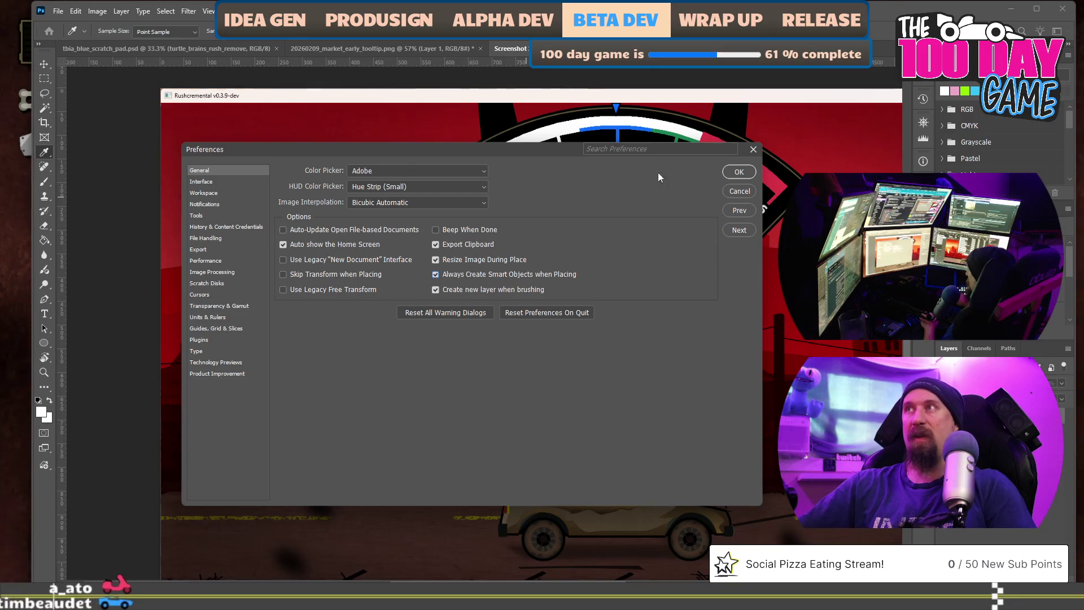
pyautogui.click(732, 171)
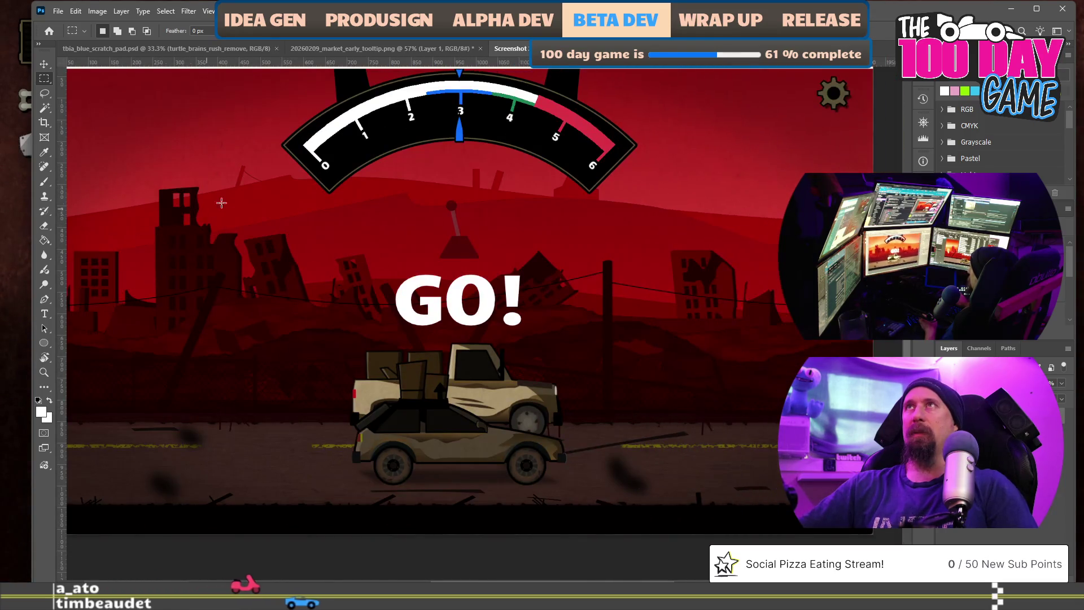
pyautogui.click(385, 49)
pyautogui.click(205, 51)
pyautogui.click(348, 50)
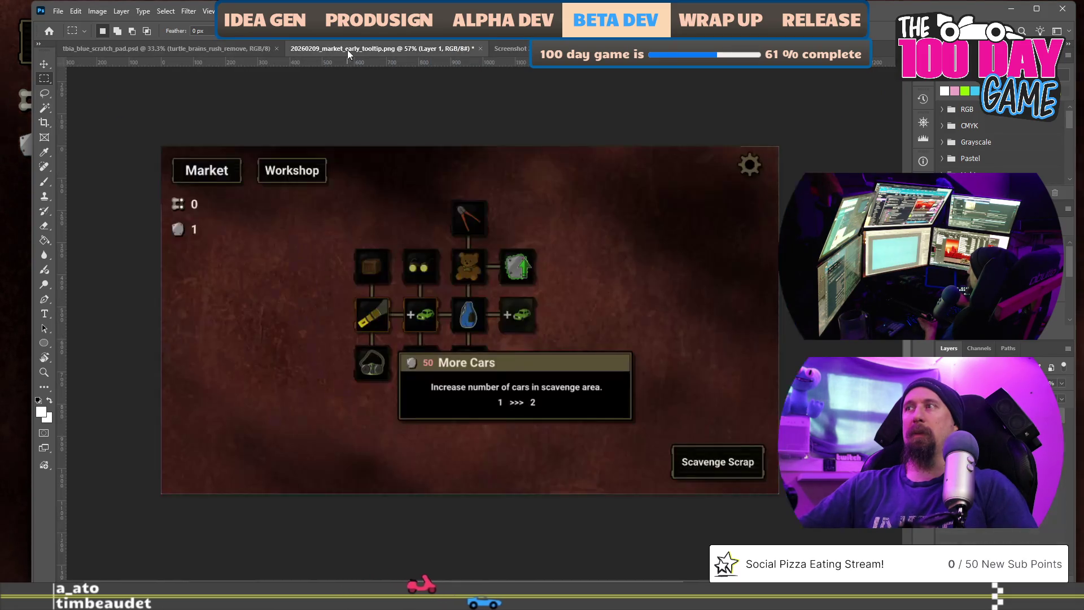
pyautogui.hotkey('alt', 'Tab')
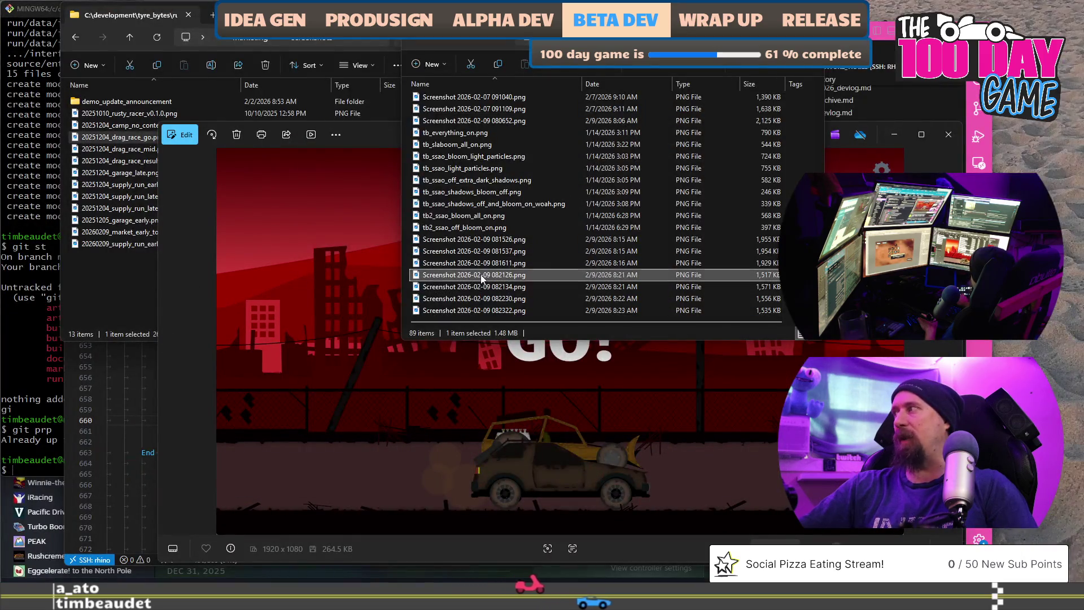
pyautogui.hotkey('alt', 'Tab')
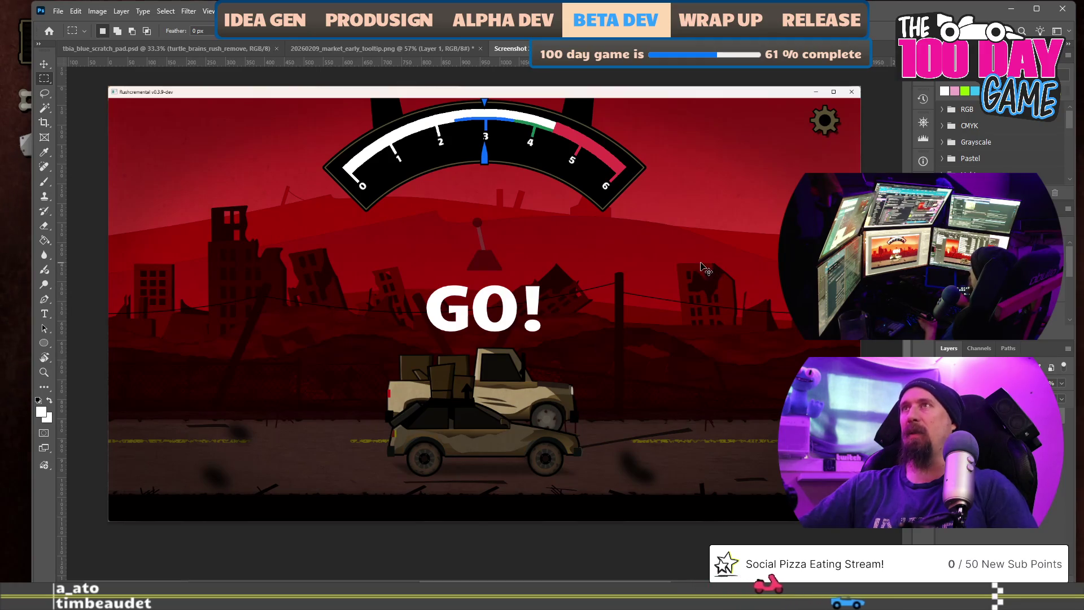
pyautogui.click(400, 48)
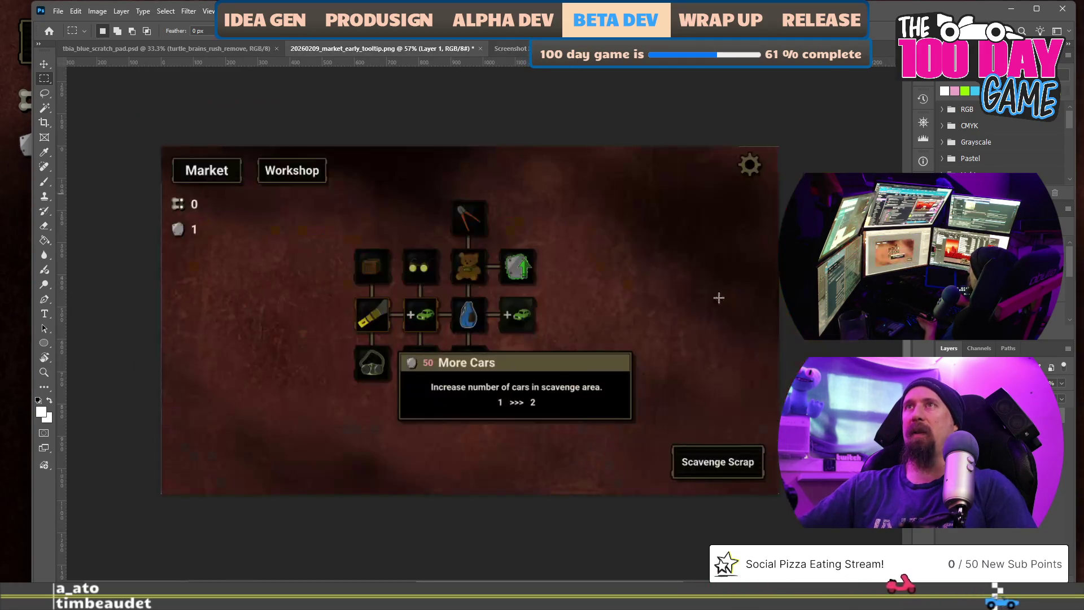
pyautogui.hotkey('alt', 'Tab')
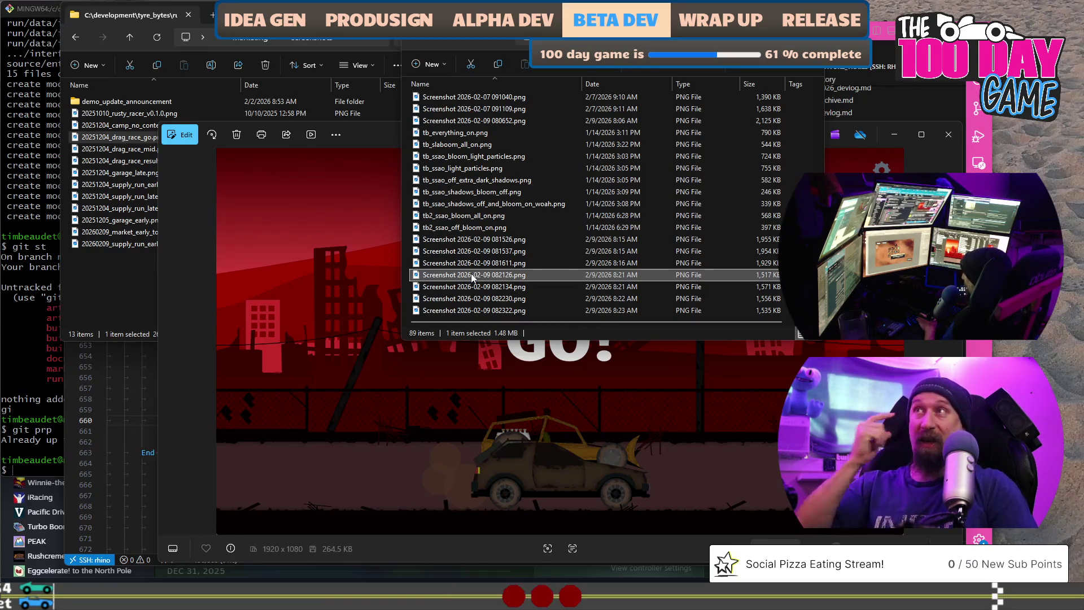
pyautogui.hotkey('alt', 'Tab')
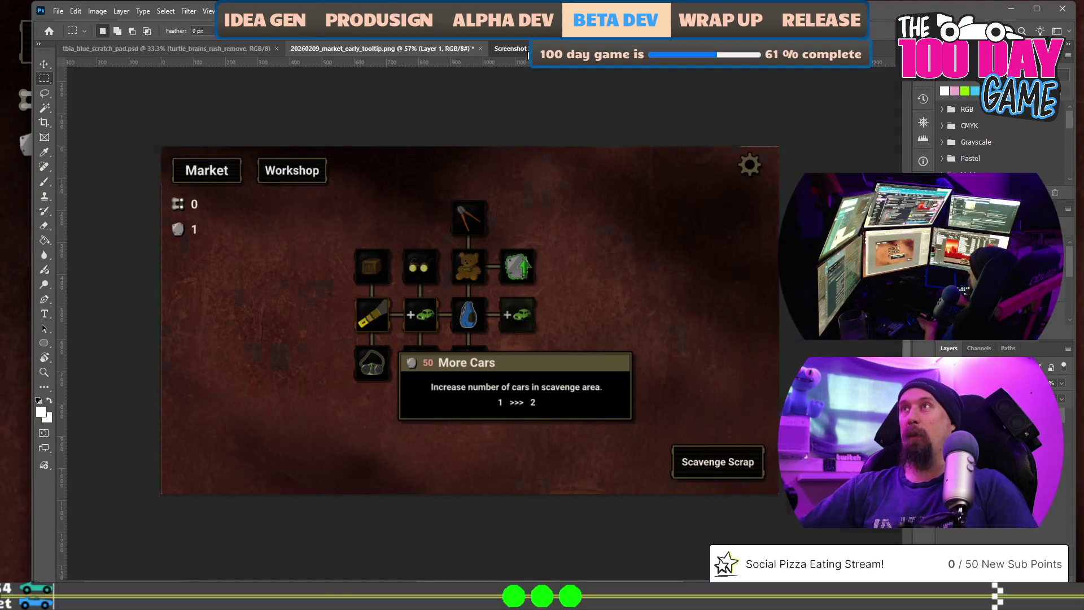
pyautogui.hotkey('alt', 'Tab')
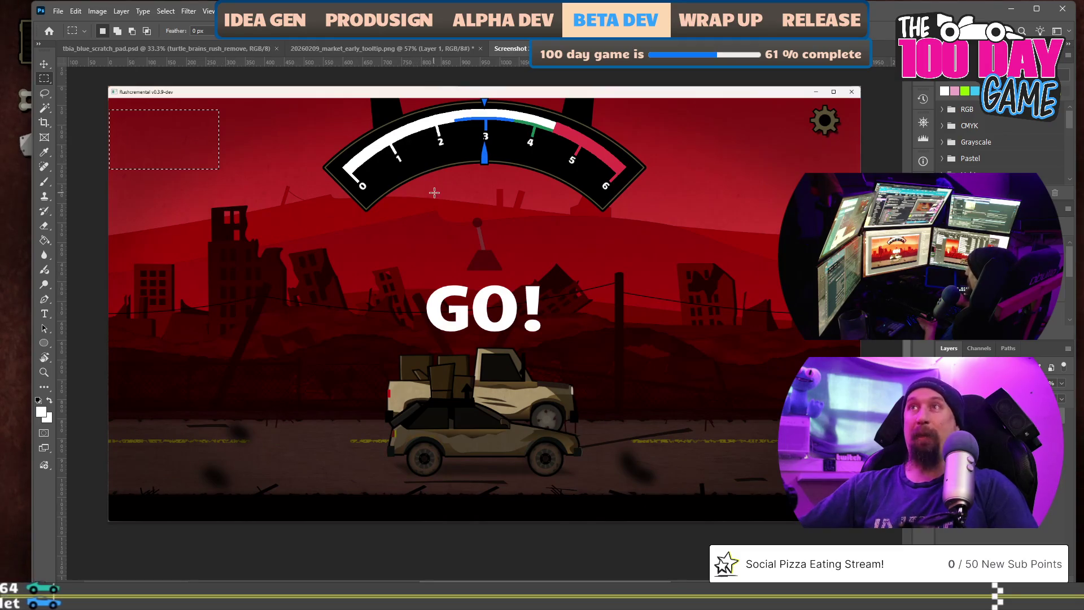
# Close the GO! screenshot and the market tooltip documents, discarding changes on both
pyautogui.click(424, 55)
pyautogui.hotkey('alt', 'Tab')
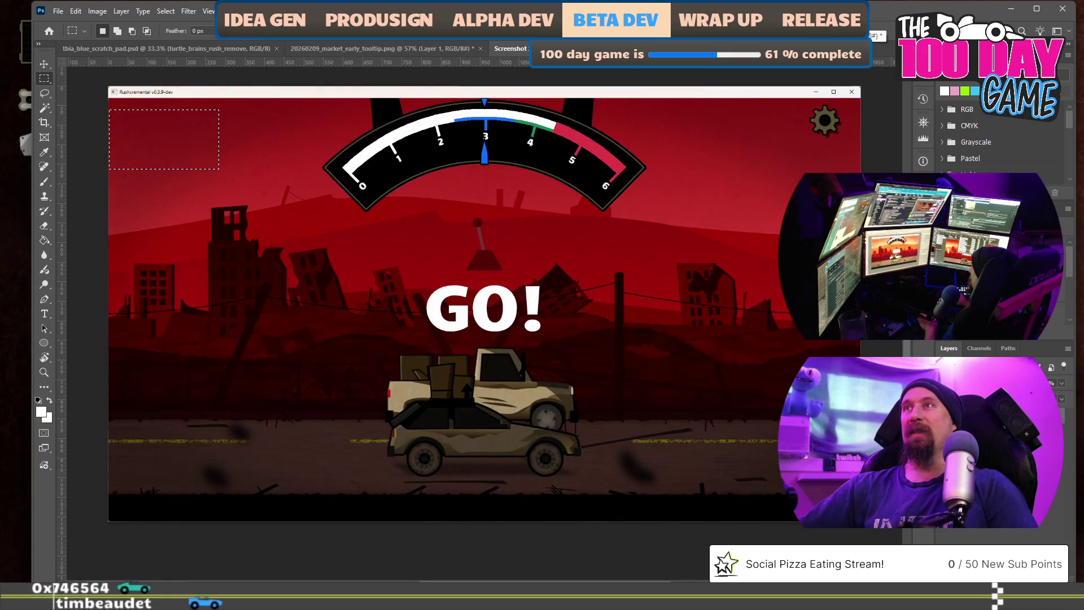
pyautogui.hotkey('ctrl', 'w')
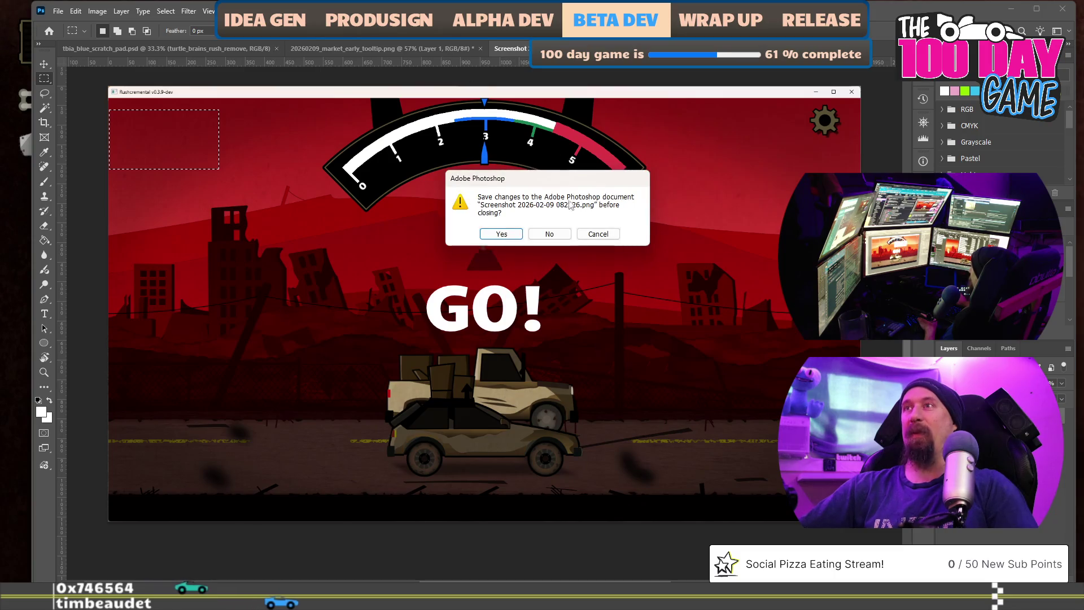
pyautogui.click(550, 234)
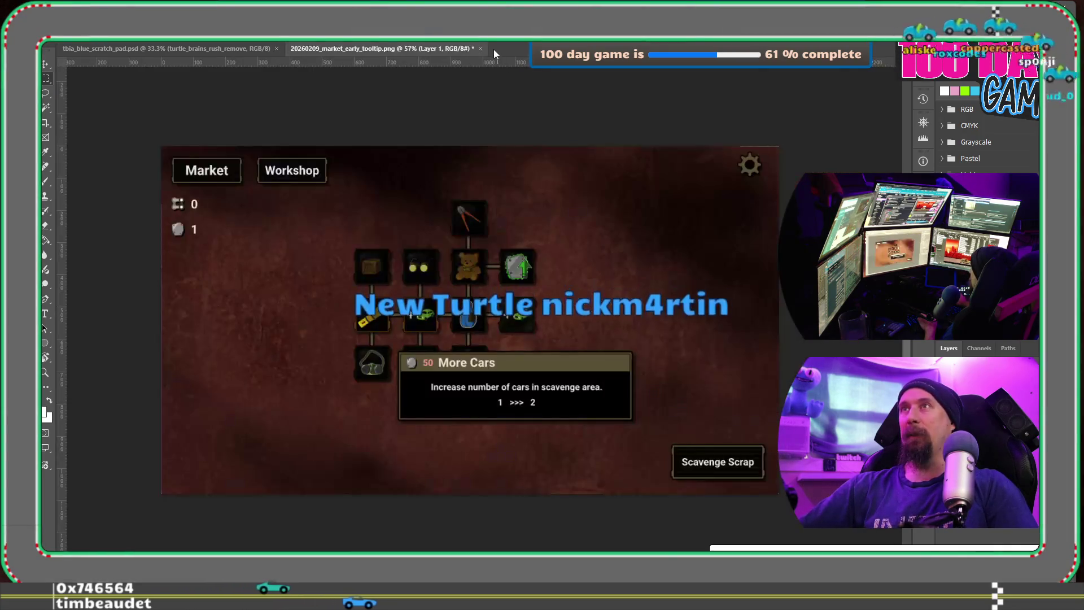
pyautogui.click(482, 48)
pyautogui.click(551, 226)
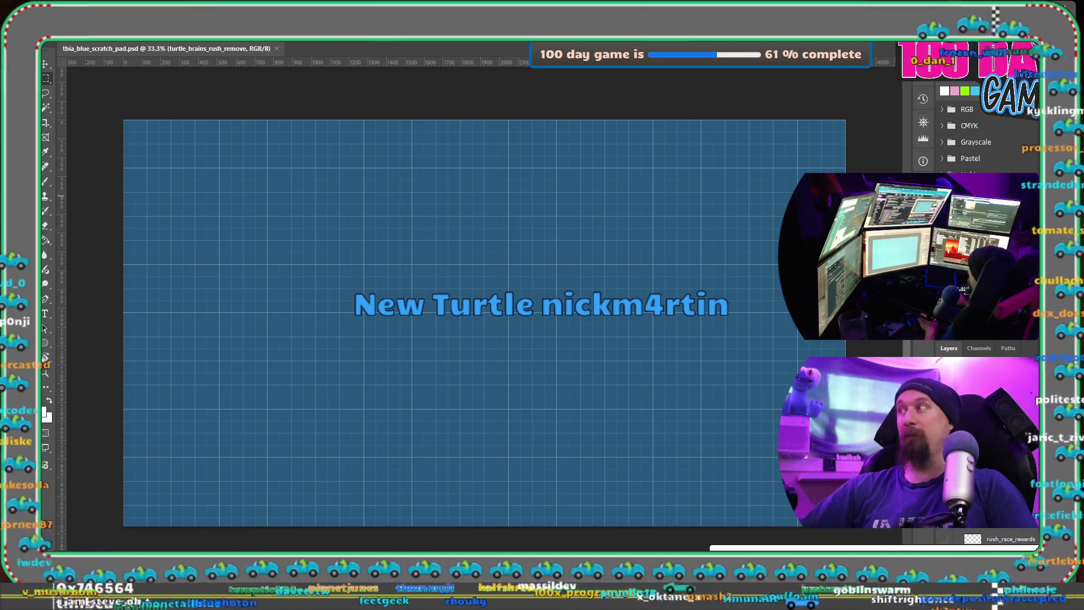
# Preview the 082230 and 082322 screenshot PNGs from File Explorer
pyautogui.hotkey('alt', 'Tab')
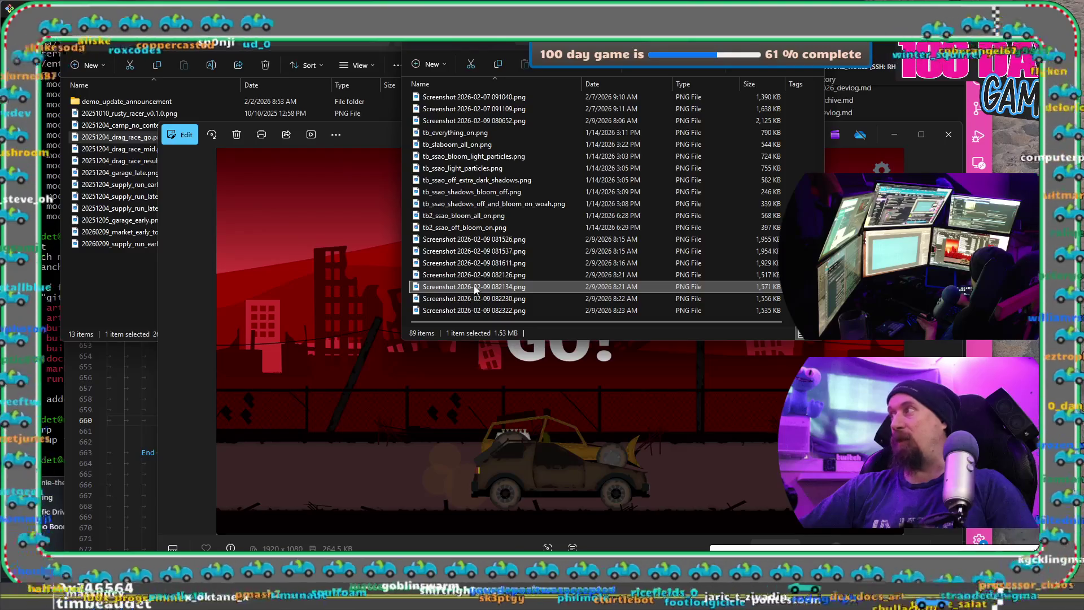
pyautogui.hotkey('alt', 'Tab')
pyautogui.hotkey('alt', 'Tab')
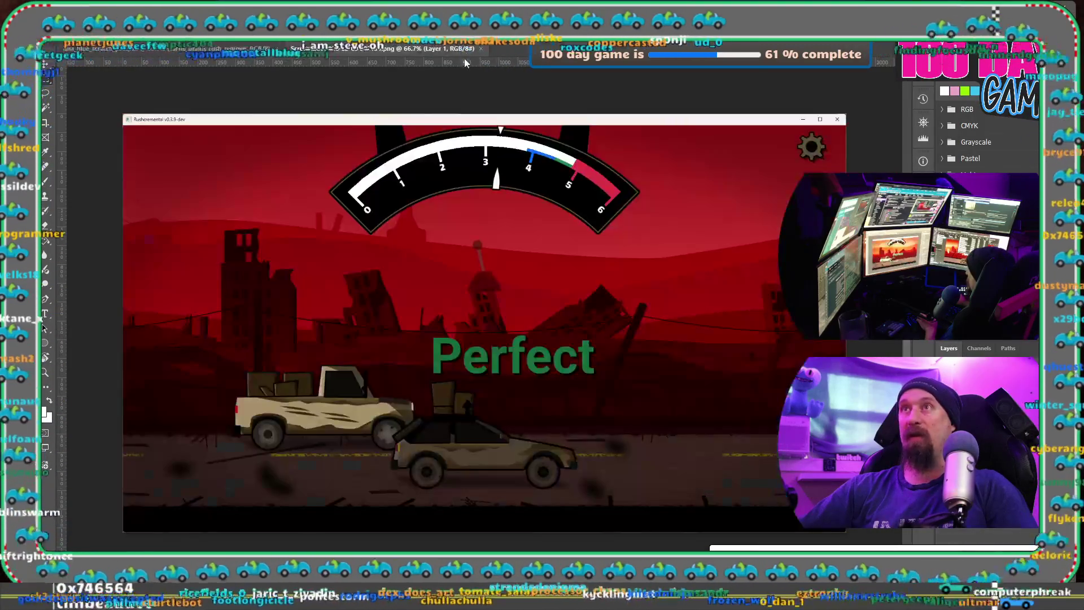
pyautogui.hotkey('alt', 'Tab')
pyautogui.click(469, 310)
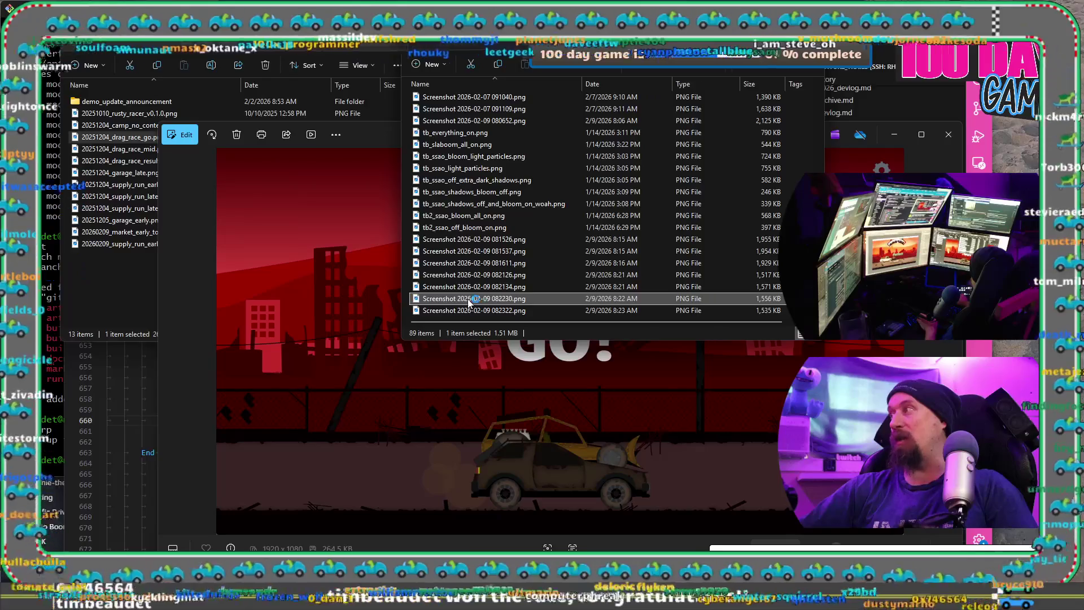
pyautogui.doubleClick(468, 298)
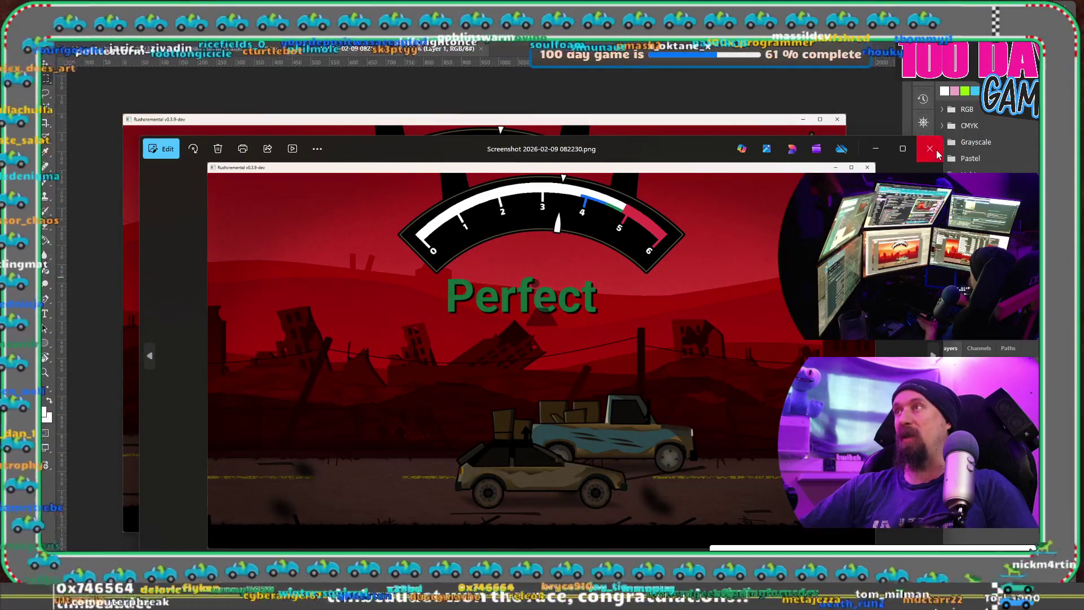
pyautogui.hotkey('alt', 'Tab')
pyautogui.hotkey('alt', 'Tab')
pyautogui.hotkey('alt', 'Tab')
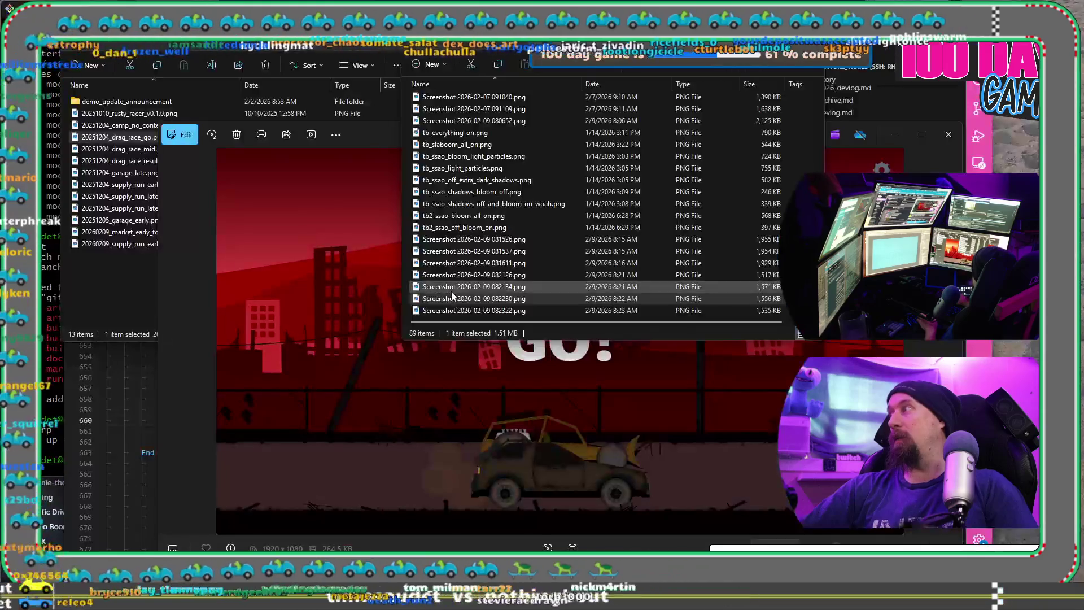
pyautogui.hotkey('alt', 'Tab')
pyautogui.hotkey('alt', 'Tab')
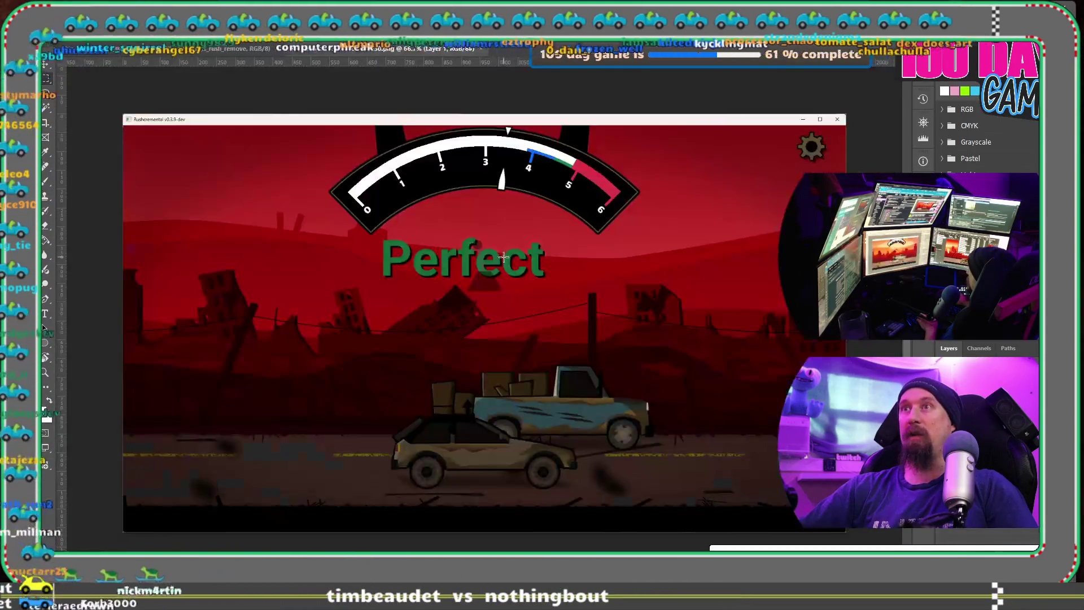
pyautogui.hotkey('alt', 'Tab')
pyautogui.click(490, 310)
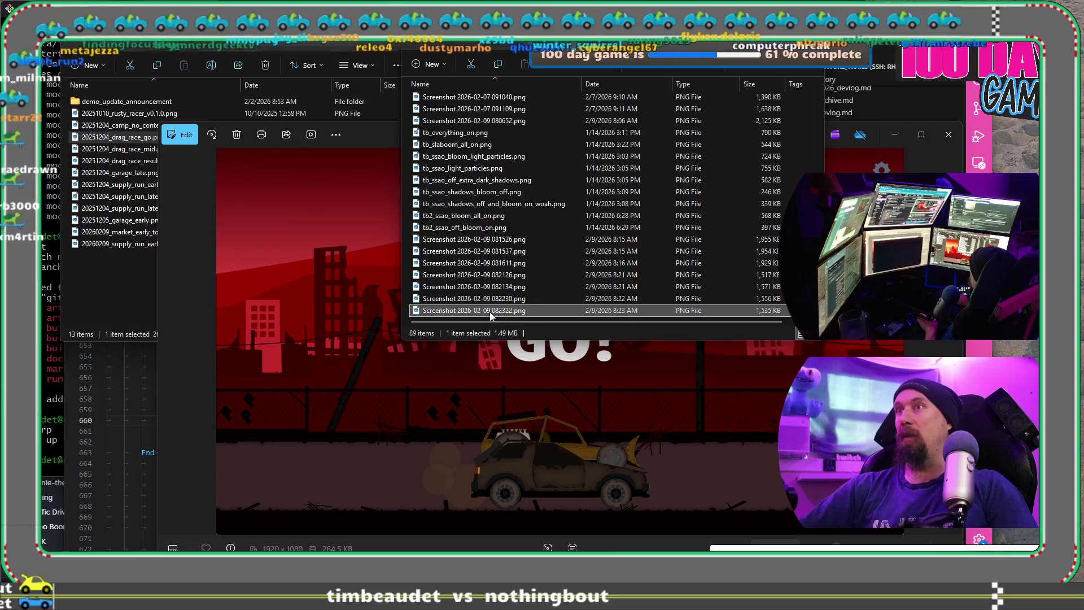
pyautogui.doubleClick(490, 312)
pyautogui.click(932, 149)
# Drag the 082322 Perfect screenshot onto Photoshop's tab bar as an open document
pyautogui.moveTo(460, 312); pyautogui.dragTo(506, 52)
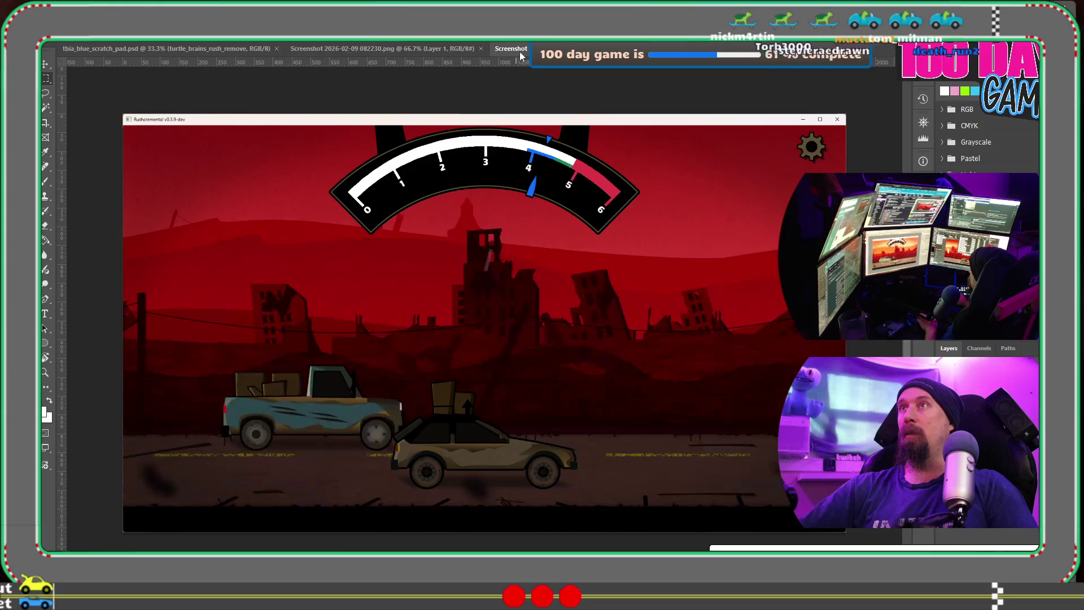
pyautogui.moveTo(506, 53)
pyautogui.mouseDown()
pyautogui.moveTo(895, 342)
pyautogui.moveTo(416, 101)
pyautogui.mouseUp()
pyautogui.hotkey('ctrl', 'w')
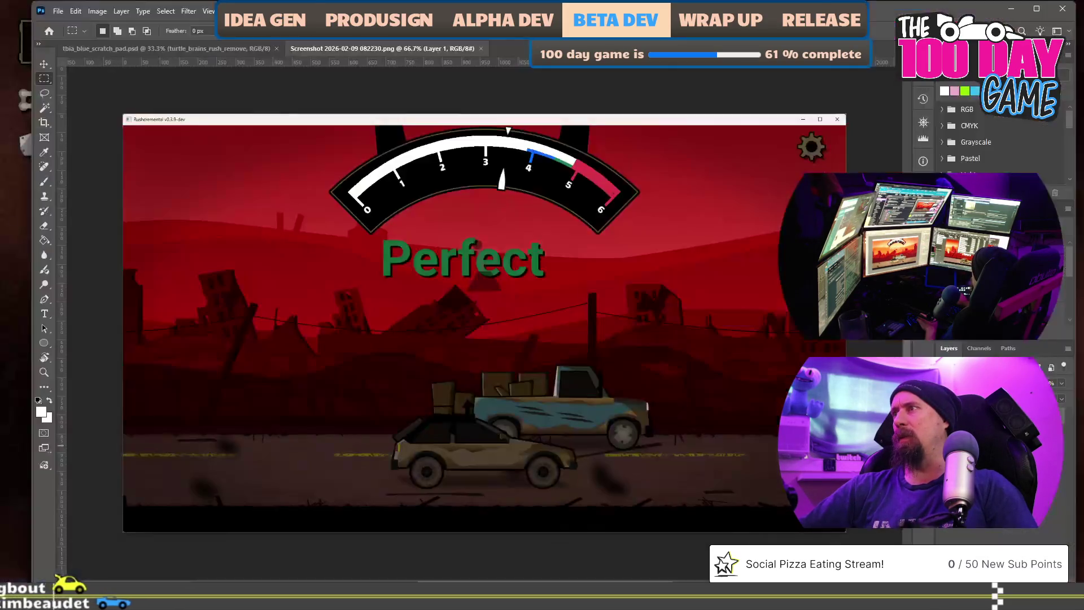
# Place the 082322 Perfect race screenshot into the document as a new layer
pyautogui.hotkey('ctrl', 'w')
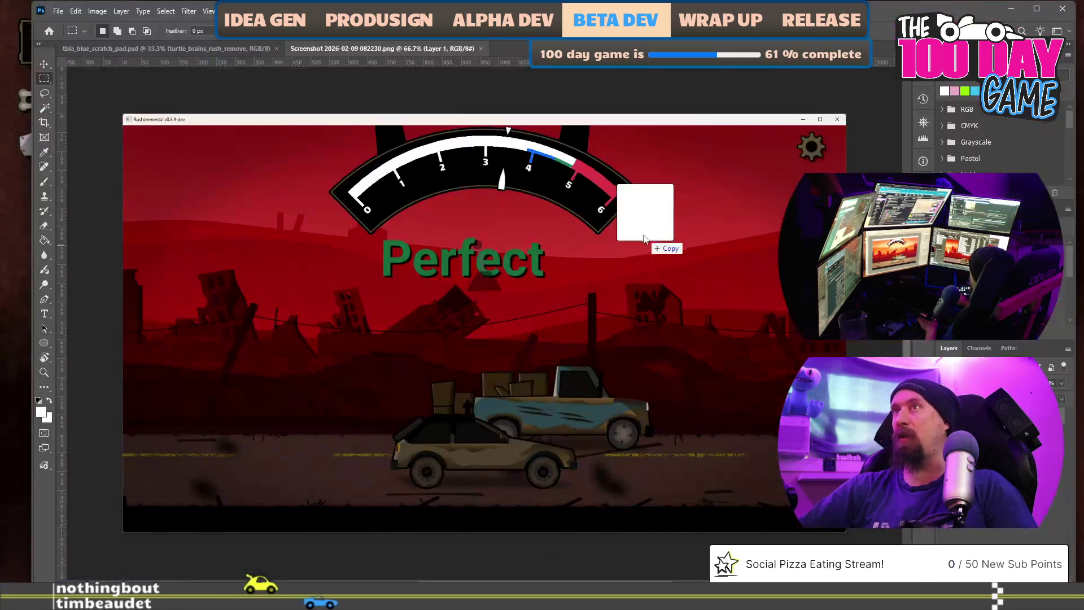
pyautogui.moveTo(474, 315); pyautogui.dragTo(643, 238)
pyautogui.press('Return')
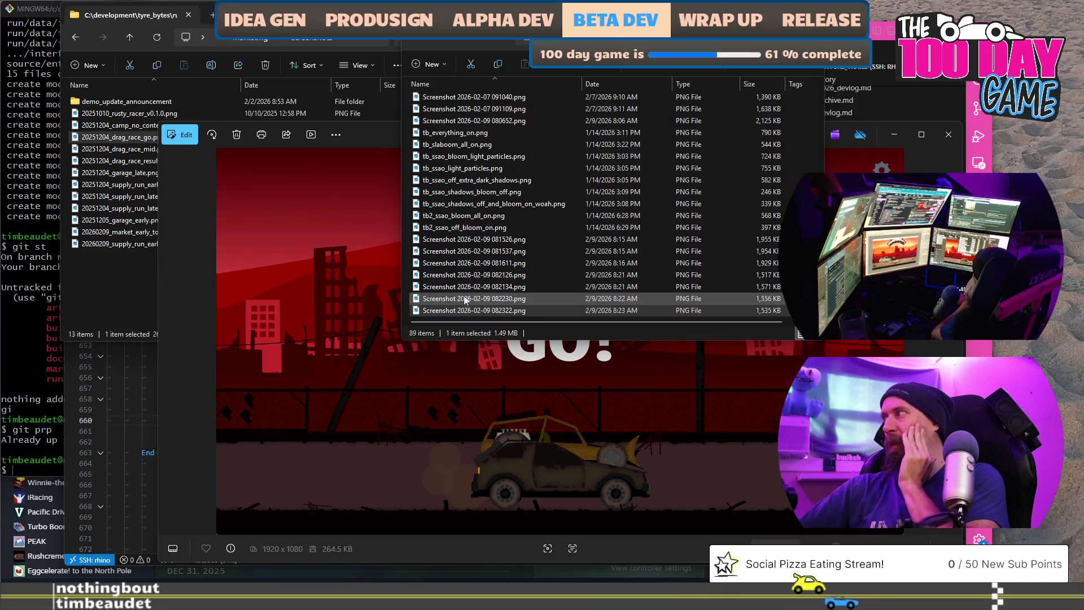
# Preview the 082126 GO! screenshot and drag it into the Photoshop document
pyautogui.click(471, 277)
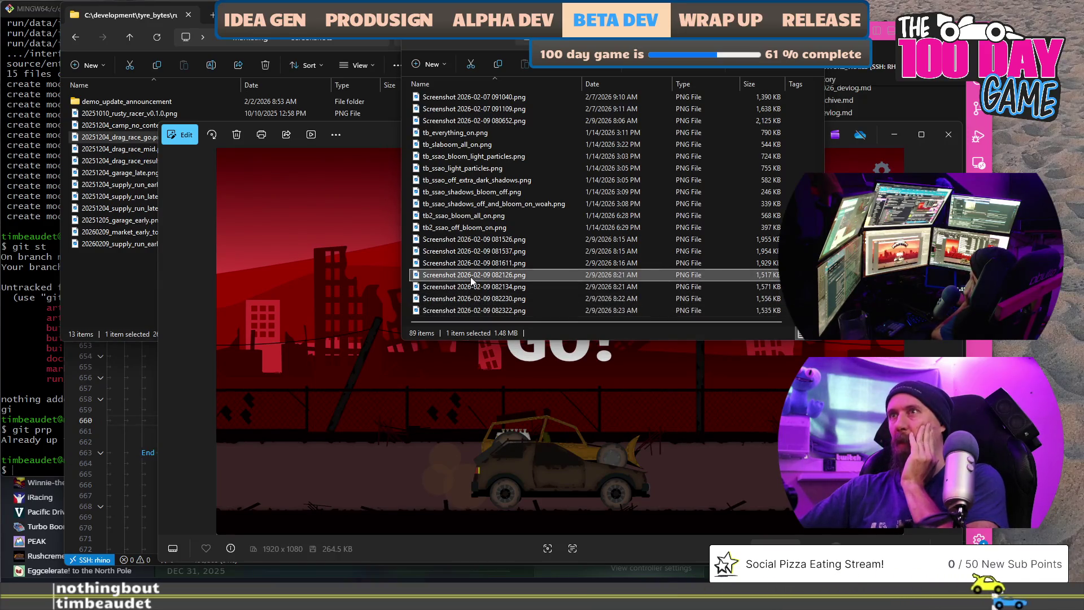
pyautogui.doubleClick(470, 276)
pyautogui.click(930, 150)
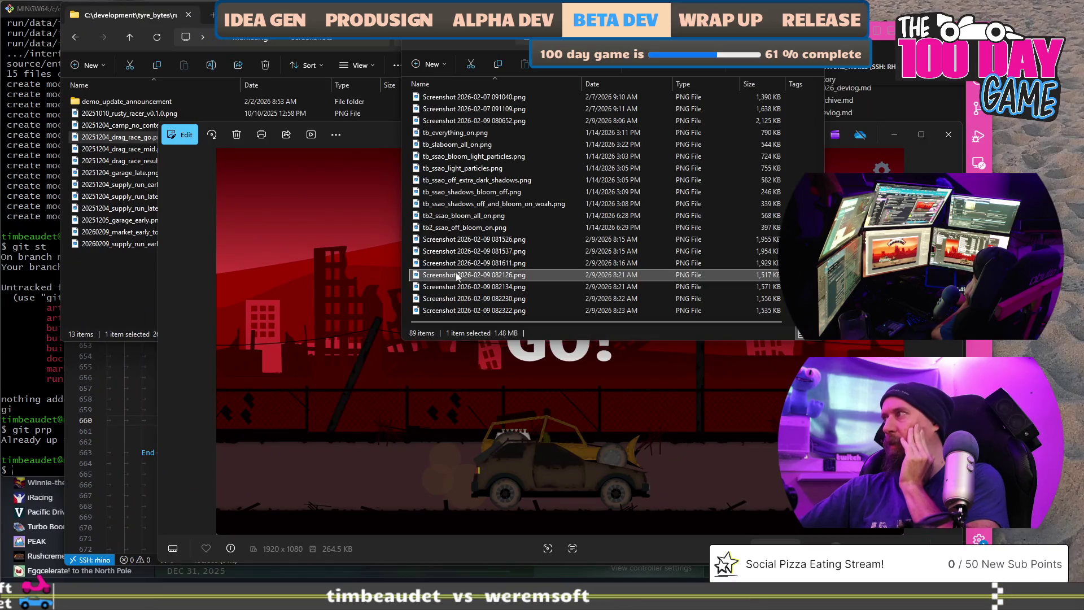
pyautogui.moveTo(508, 213)
pyautogui.mouseDown()
pyautogui.moveTo(646, 264)
pyautogui.moveTo(470, 236)
pyautogui.mouseUp()
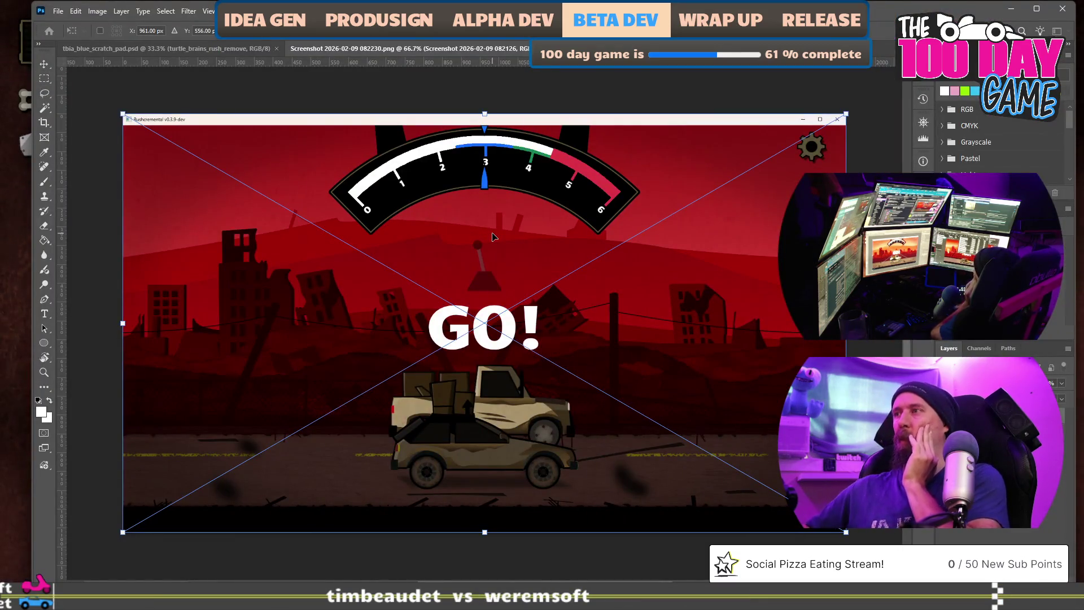
# Commit the placed GO! layer and start a marquee selection from the game area's top-left corner
pyautogui.press('Return')
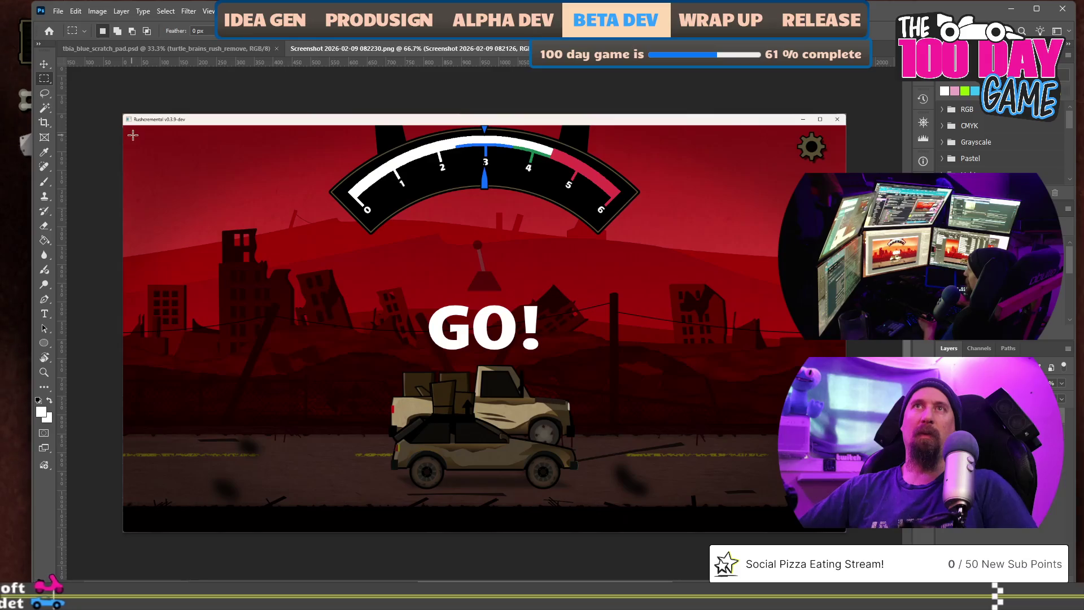
pyautogui.scroll(3, 132, 133)
pyautogui.scroll(3, 132, 134)
pyautogui.scroll(3, 132, 134)
pyautogui.scroll(3, 132, 133)
pyautogui.scroll(-1, 133, 134)
pyautogui.scroll(-1, 132, 134)
pyautogui.scroll(-1, 135, 135)
pyautogui.scroll(-1, 143, 139)
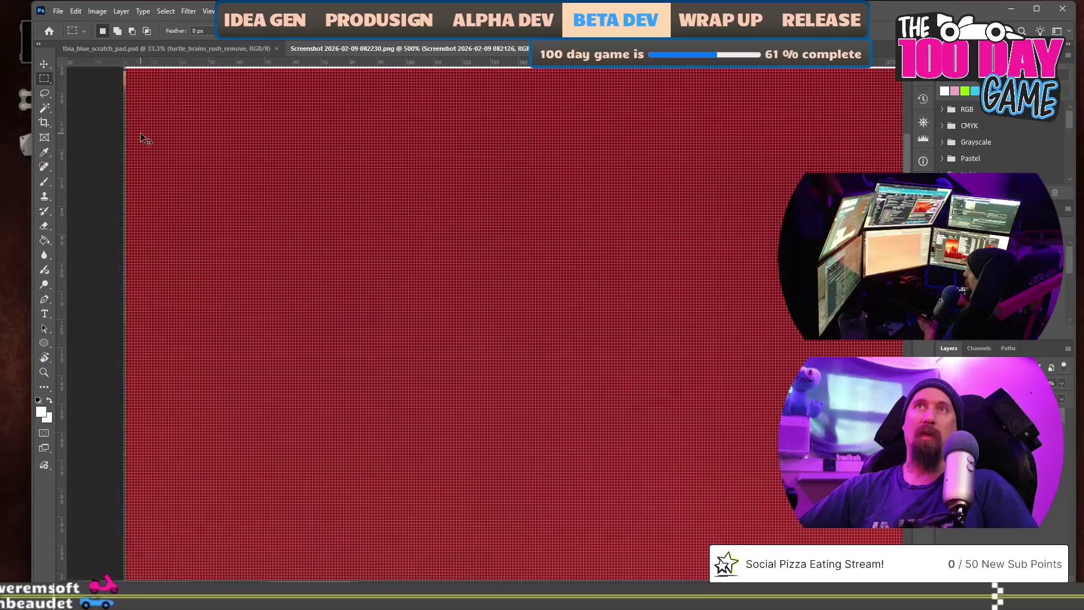
pyautogui.moveTo(127, 68); pyautogui.dragTo(774, 412)
pyautogui.scroll(1, 451, 240)
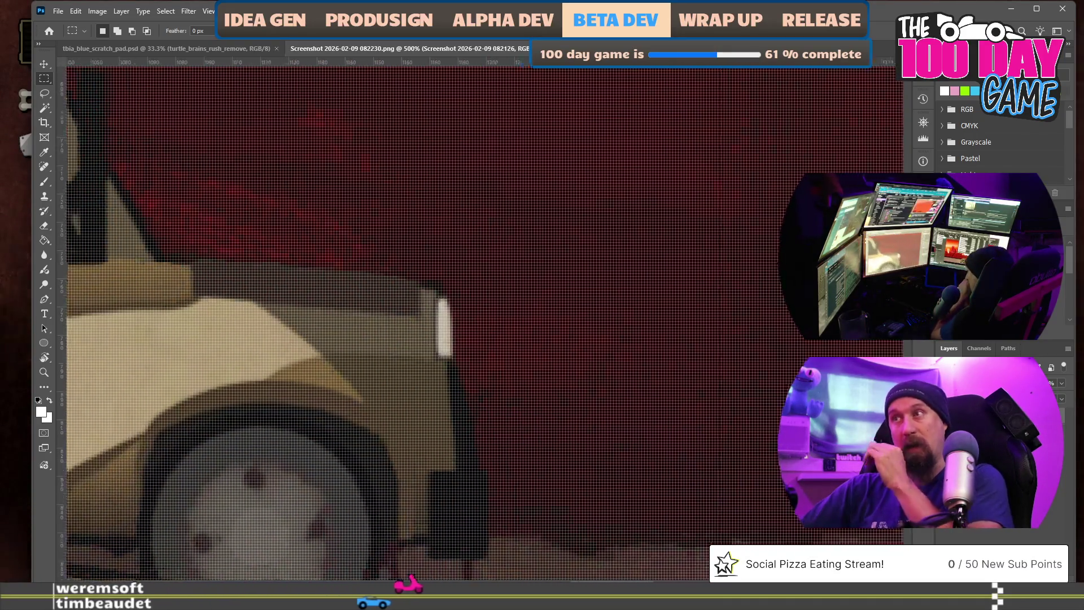
pyautogui.scroll(-3, 619, 427)
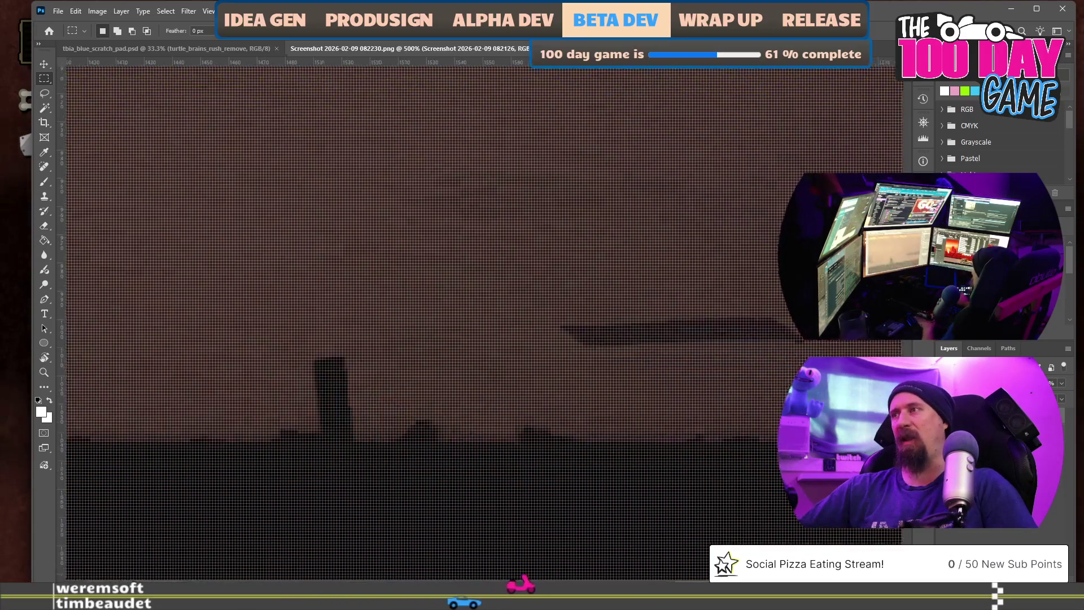
pyautogui.scroll(-3, 620, 428)
pyautogui.scroll(-3, 619, 427)
pyautogui.scroll(-2, 619, 427)
# Finish the roughly 1902×1081 px game-area selection and crop the document to it
pyautogui.moveTo(619, 427)
pyautogui.mouseDown()
pyautogui.moveTo(651, 337)
pyautogui.moveTo(667, 341)
pyautogui.mouseUp()
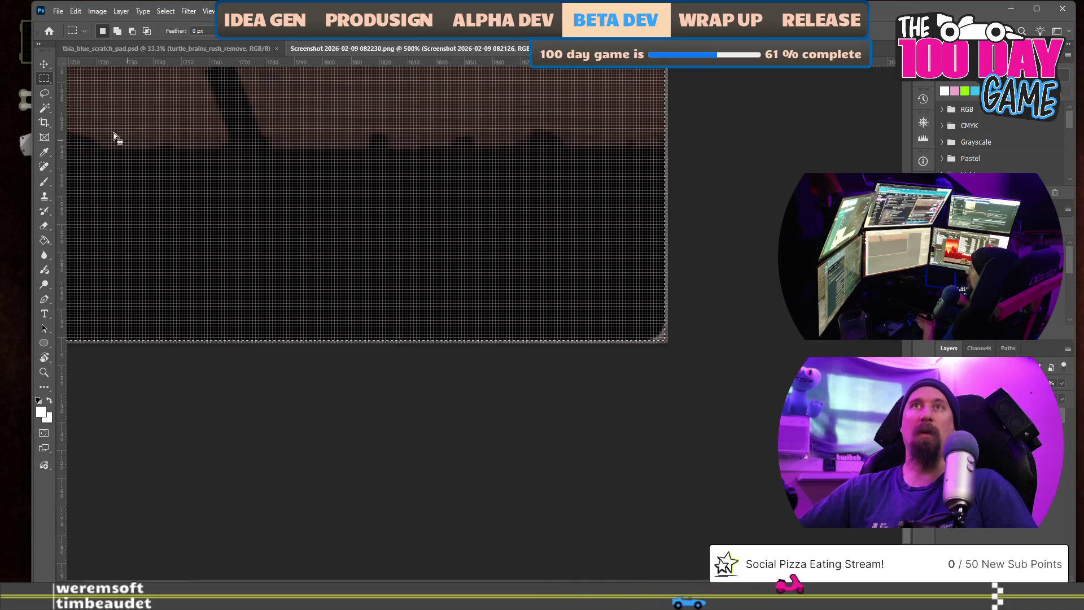
pyautogui.click(46, 122)
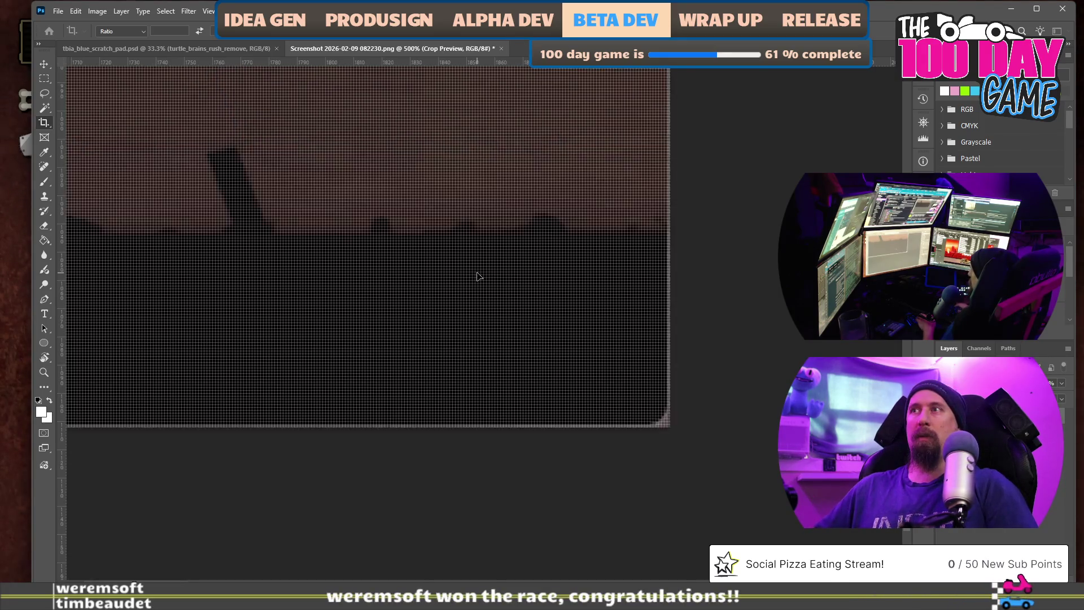
pyautogui.scroll(-3, 642, 331)
pyautogui.scroll(-2, 637, 337)
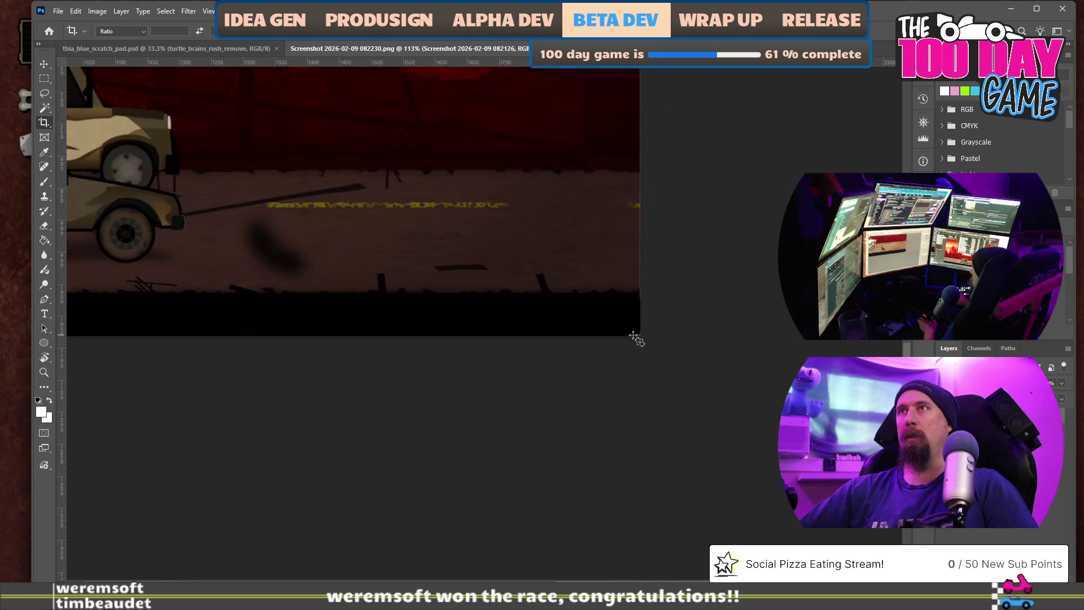
pyautogui.scroll(-3, 542, 329)
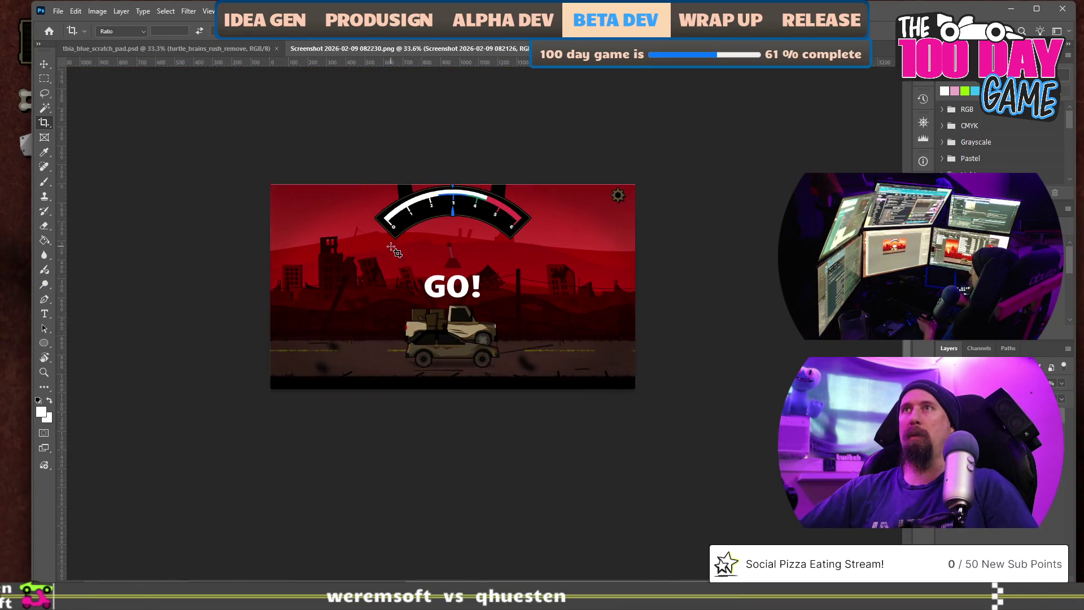
pyautogui.scroll(2, 475, 255)
pyautogui.scroll(2, 407, 170)
pyautogui.scroll(2, 359, 102)
pyautogui.scroll(2, 358, 103)
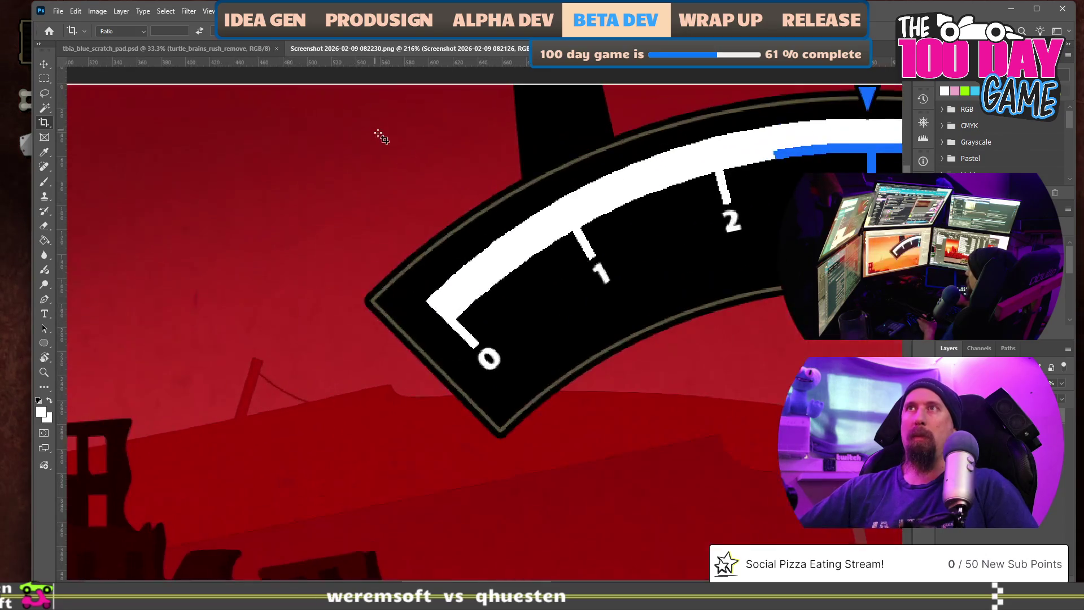
pyautogui.scroll(2, 394, 108)
pyautogui.scroll(2, 407, 127)
pyautogui.scroll(-2, 412, 138)
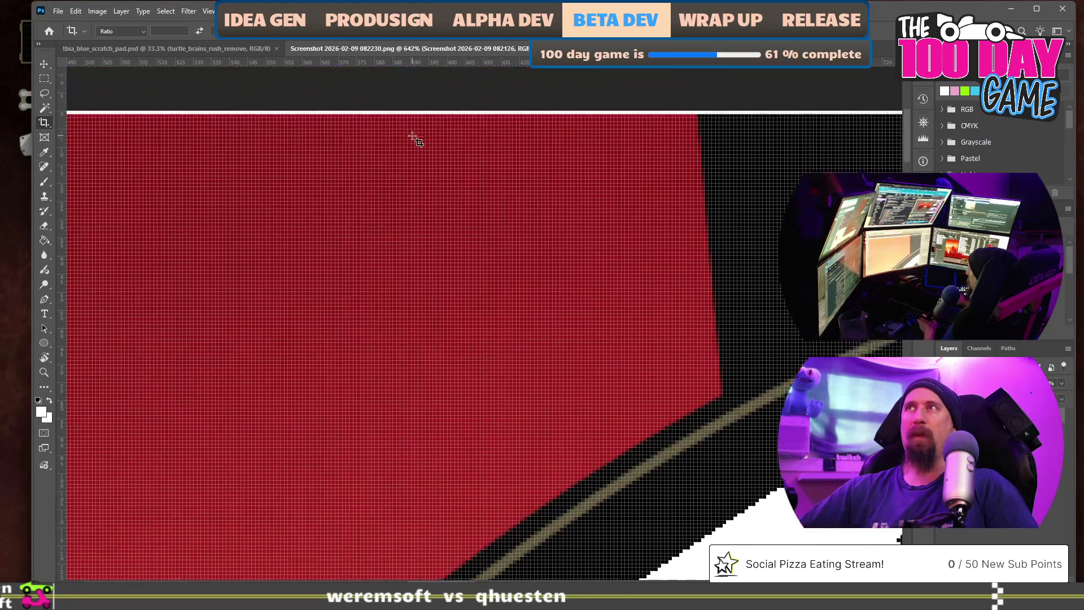
pyautogui.scroll(-1, 415, 138)
pyautogui.scroll(-2, 414, 143)
pyautogui.scroll(-1, 378, 279)
pyautogui.scroll(-2, 378, 279)
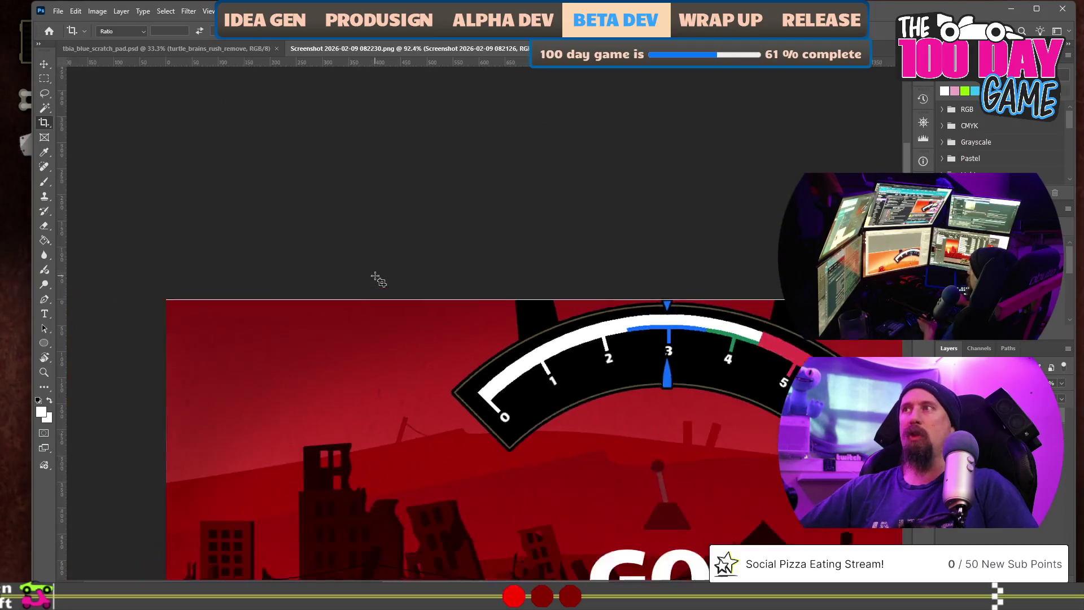
pyautogui.scroll(2, 194, 331)
pyautogui.scroll(1, 124, 270)
pyautogui.scroll(1, 123, 269)
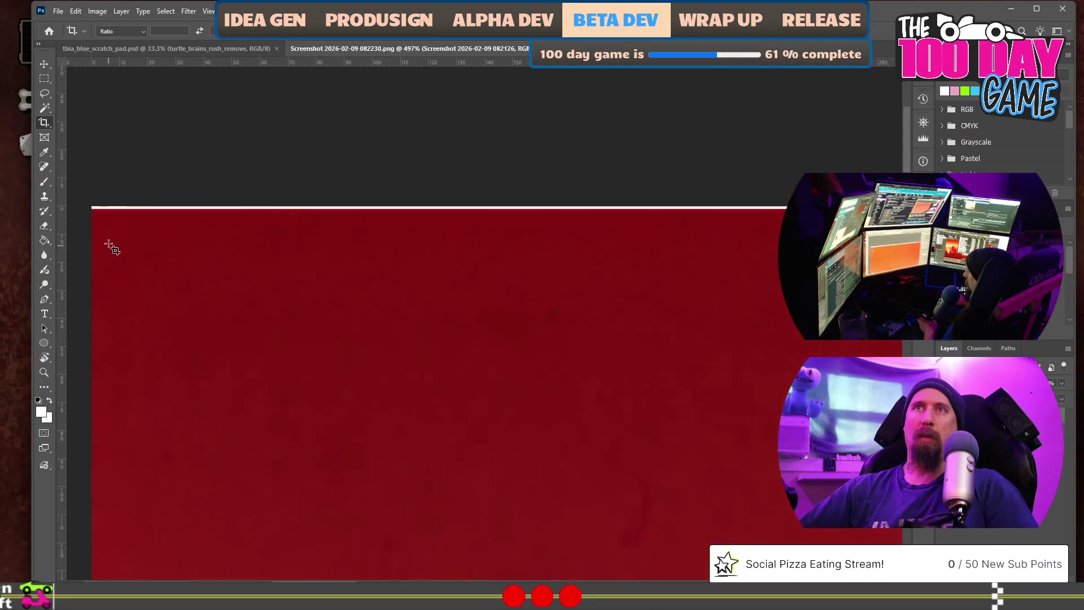
pyautogui.scroll(1, 148, 228)
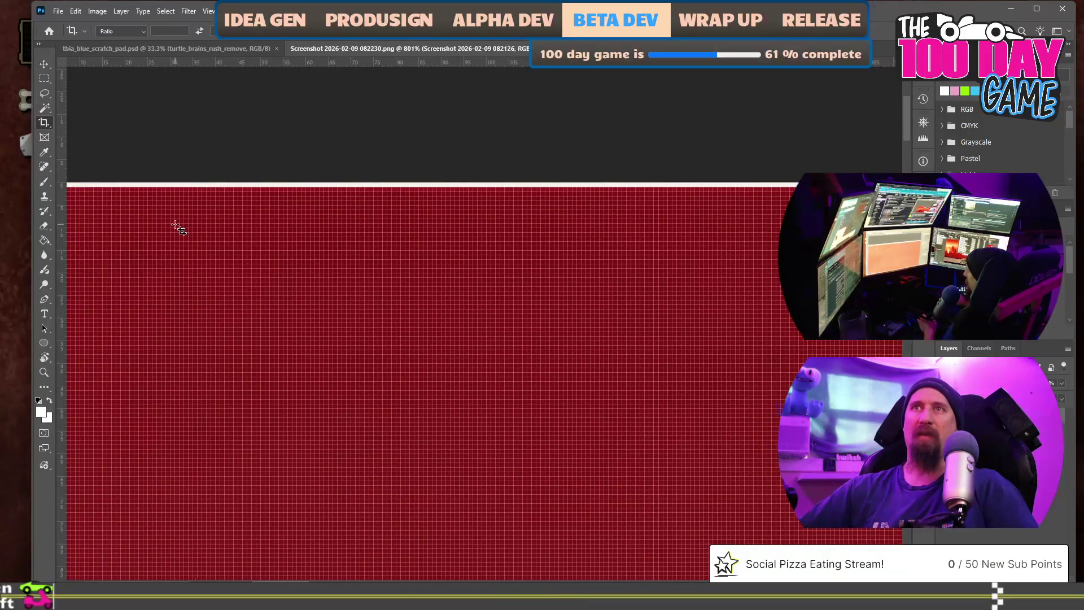
pyautogui.scroll(-2, 178, 228)
pyautogui.scroll(-1, 443, 229)
pyautogui.scroll(-1, 470, 243)
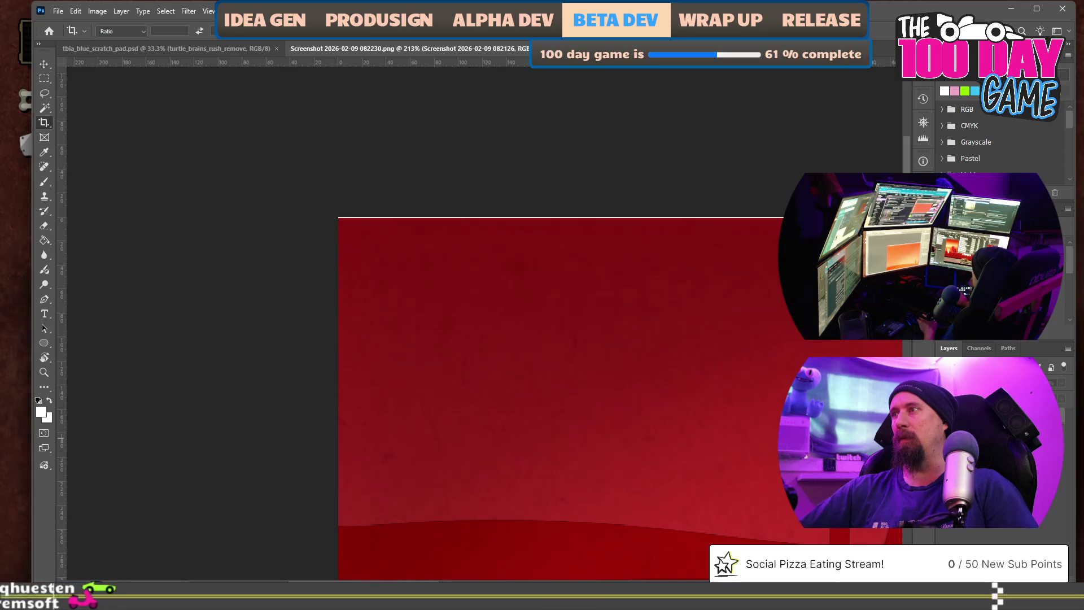
pyautogui.scroll(-2, 547, 246)
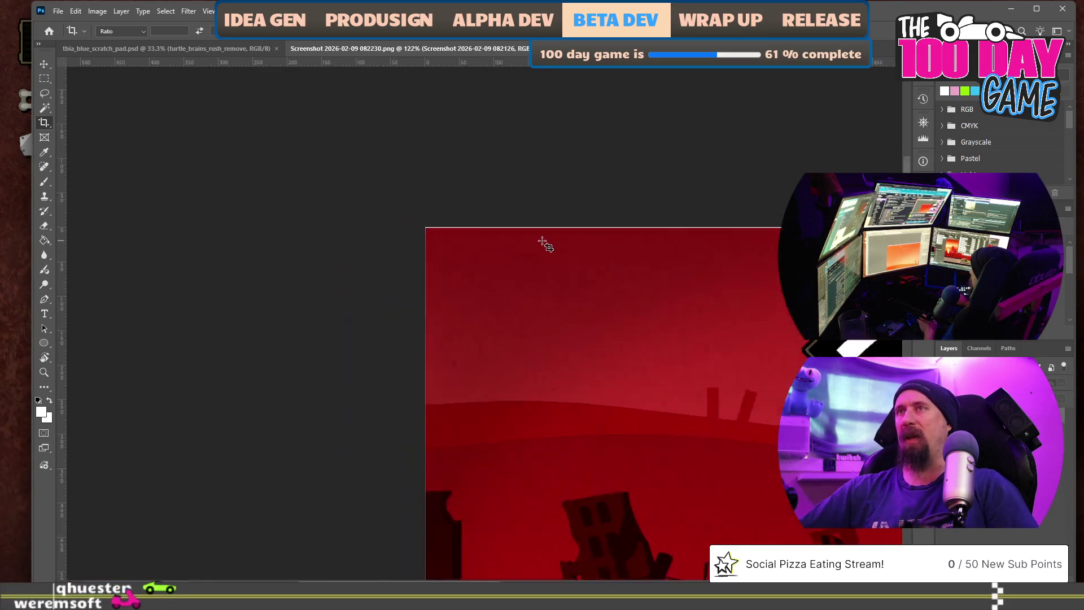
pyautogui.scroll(-1, 546, 246)
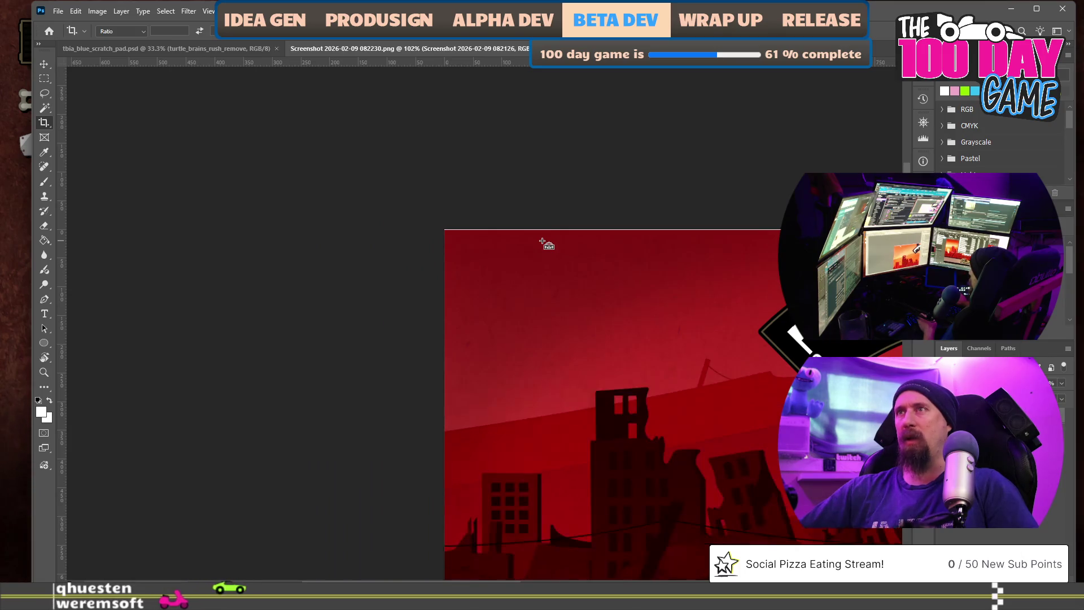
# Undo the crop so the full capture with the Rushcremental title bar returns
pyautogui.hotkey('ctrl', 'v')
pyautogui.scroll(2, 531, 239)
pyautogui.scroll(2, 526, 241)
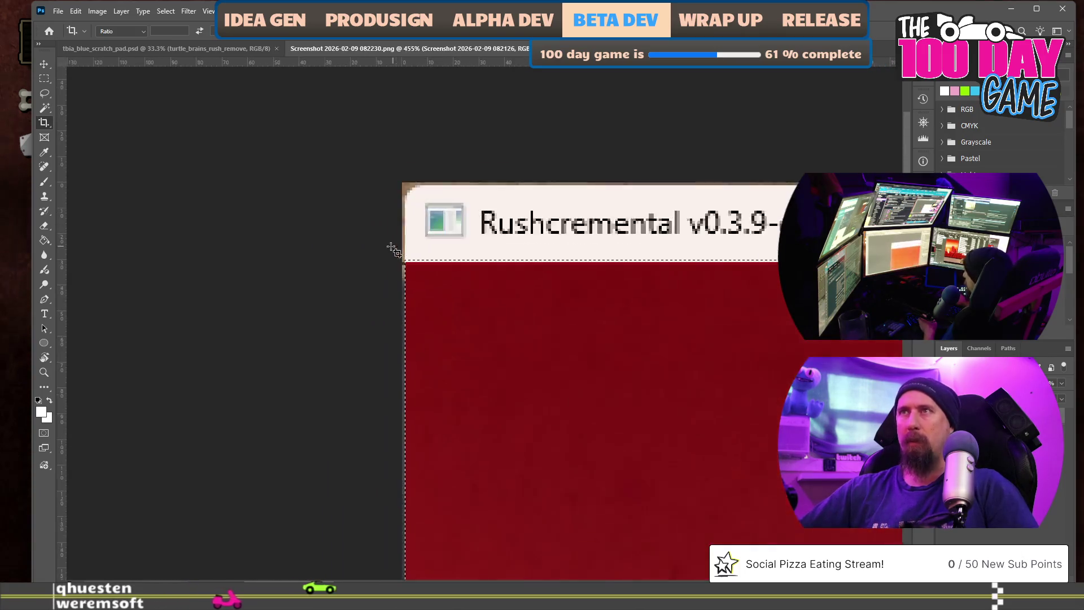
pyautogui.scroll(2, 508, 250)
pyautogui.scroll(-1, 477, 261)
pyautogui.scroll(-1, 483, 262)
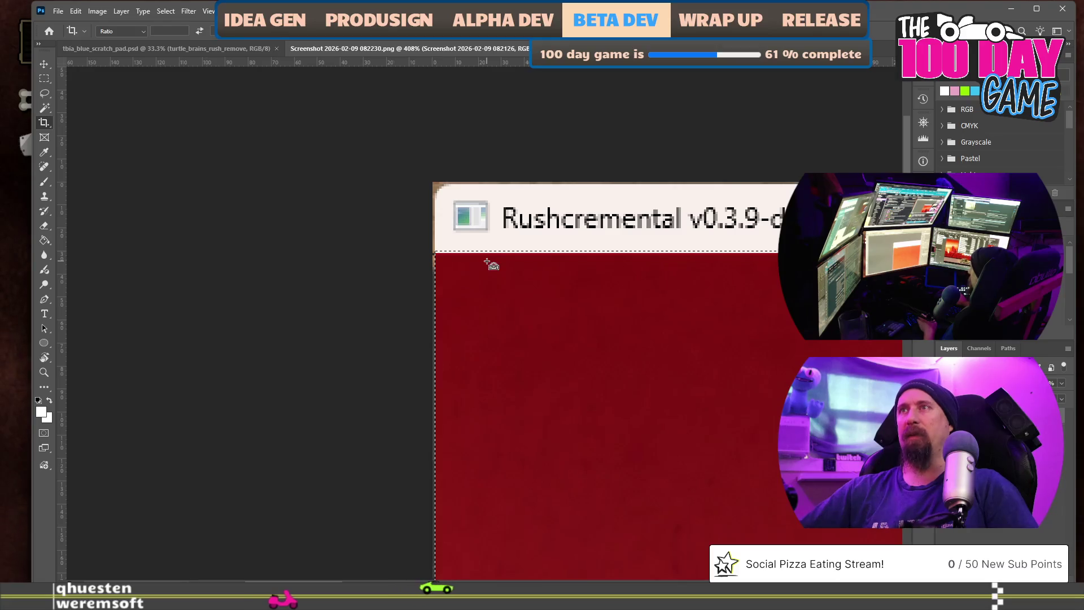
pyautogui.scroll(1, 440, 271)
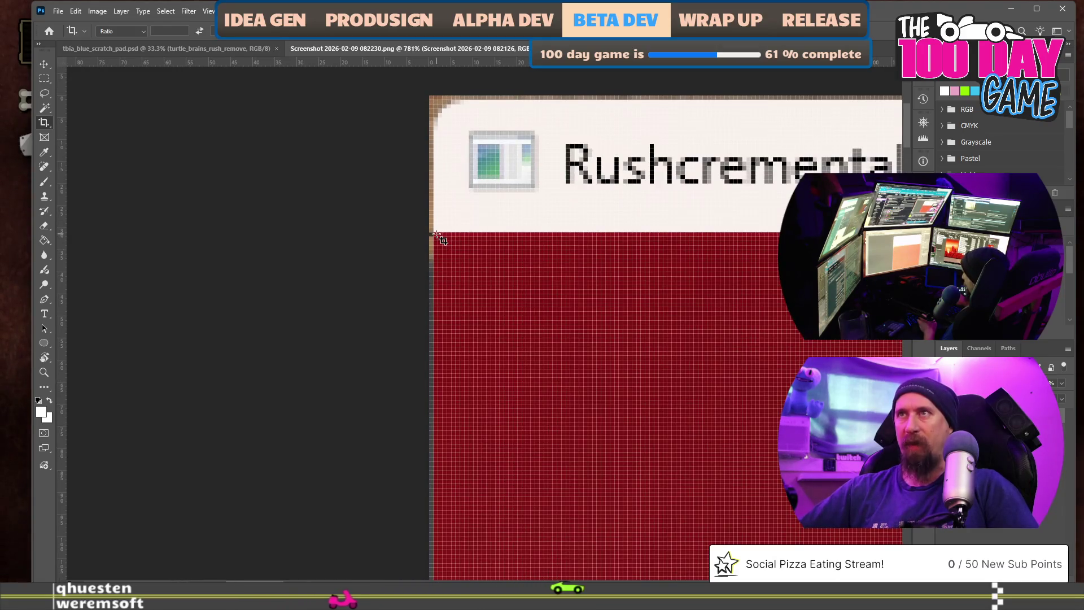
# Crop to a box just below the title bar, then undo it to restore the full screenshot
pyautogui.moveTo(513, 299); pyautogui.dragTo(576, 367)
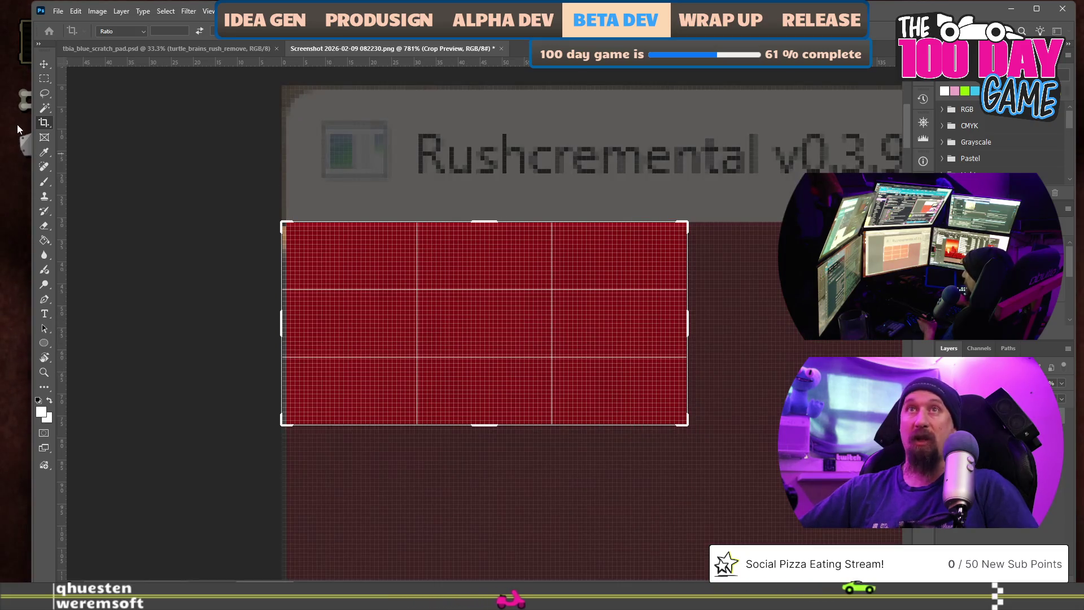
pyautogui.press('Return')
pyautogui.press('m')
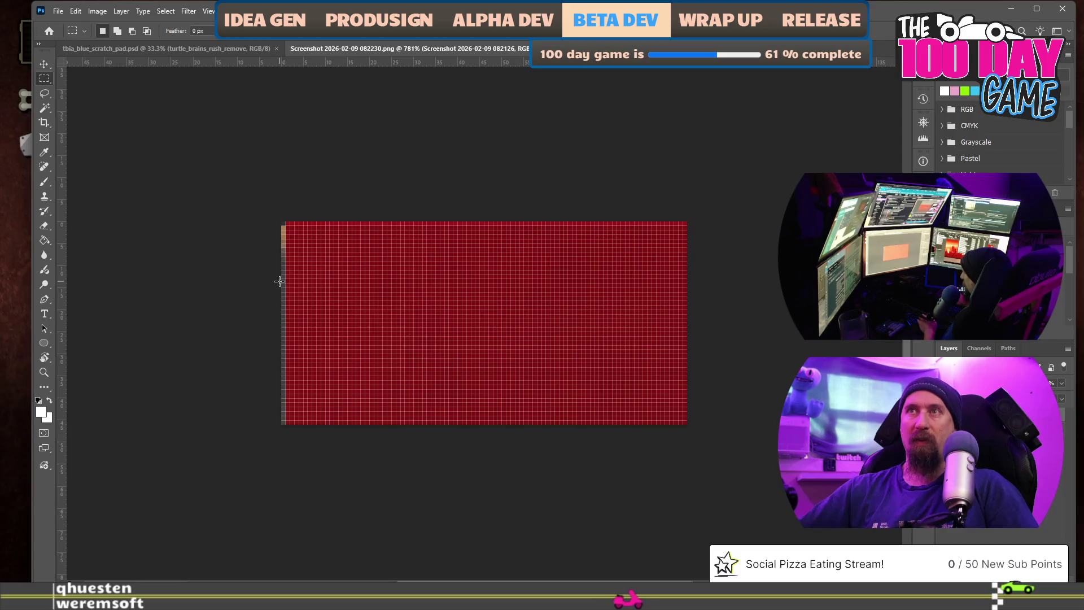
pyautogui.hotkey('ctrl', 'z')
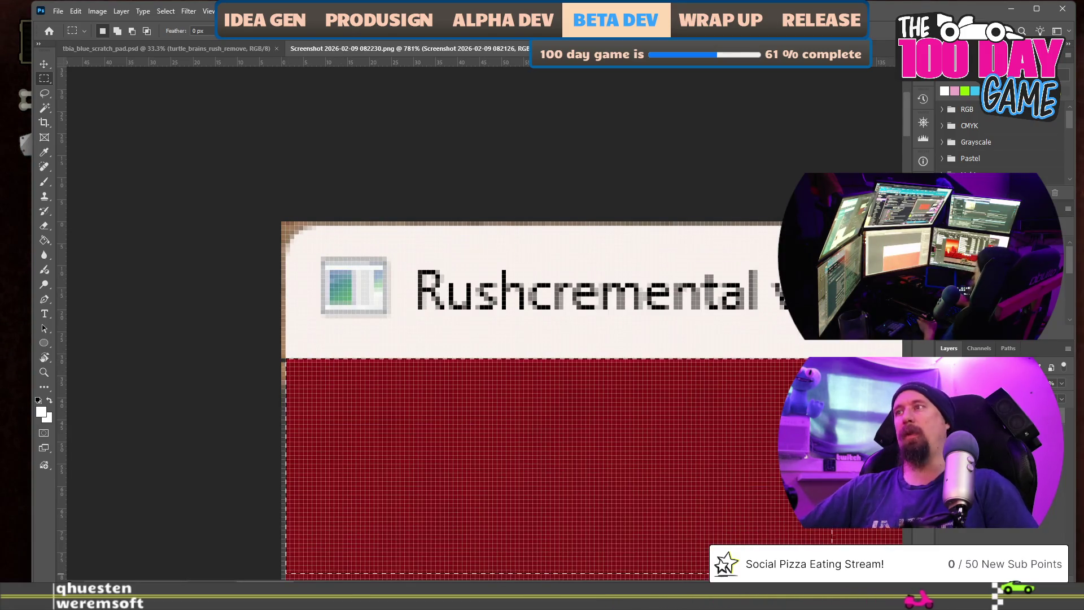
pyautogui.hotkey('ctrl', 'shift', 'z')
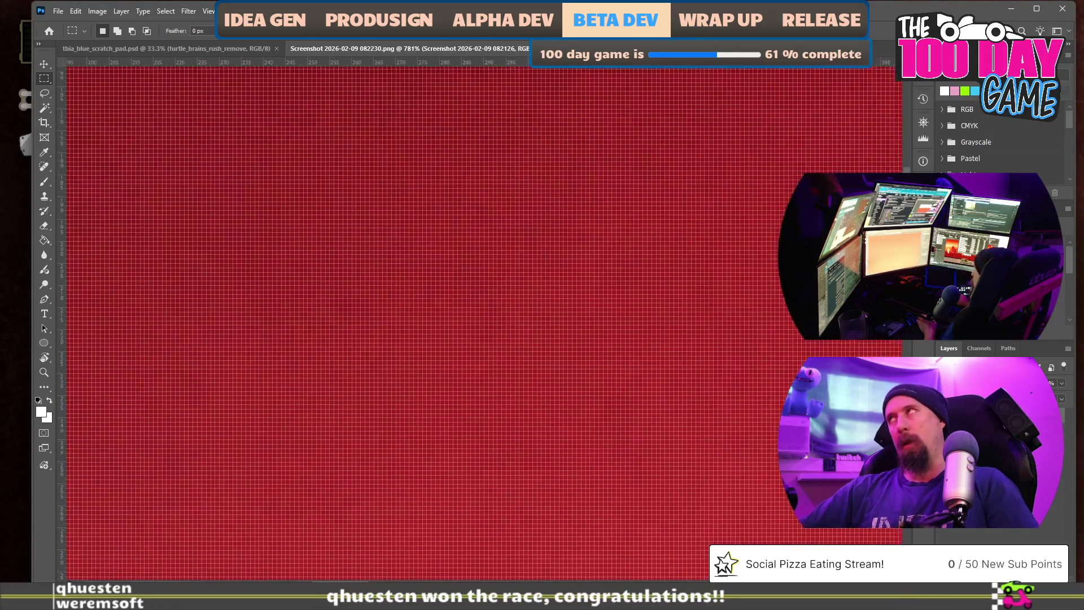
pyautogui.scroll(-5, 475, 322)
pyautogui.scroll(-5, 475, 322)
pyautogui.scroll(-5, 475, 322)
pyautogui.scroll(-5, 475, 322)
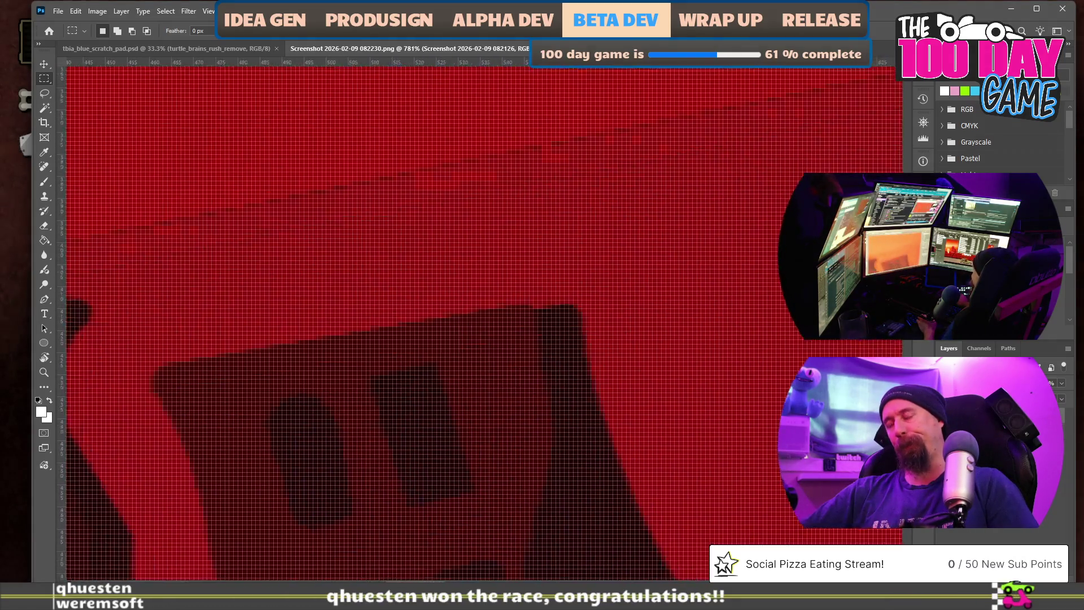
pyautogui.scroll(-5, 474, 322)
pyautogui.scroll(-5, 475, 322)
pyautogui.scroll(-5, 474, 322)
pyautogui.scroll(-5, 475, 322)
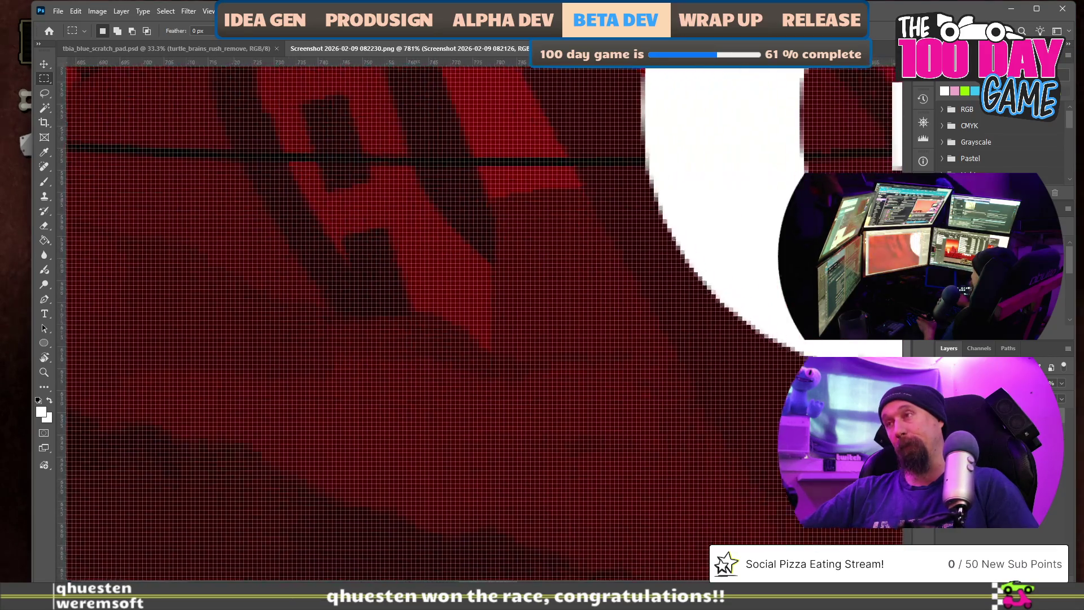
pyautogui.scroll(-5, 475, 322)
pyautogui.scroll(-5, 475, 322)
pyautogui.scroll(-5, 474, 322)
pyautogui.scroll(-5, 475, 322)
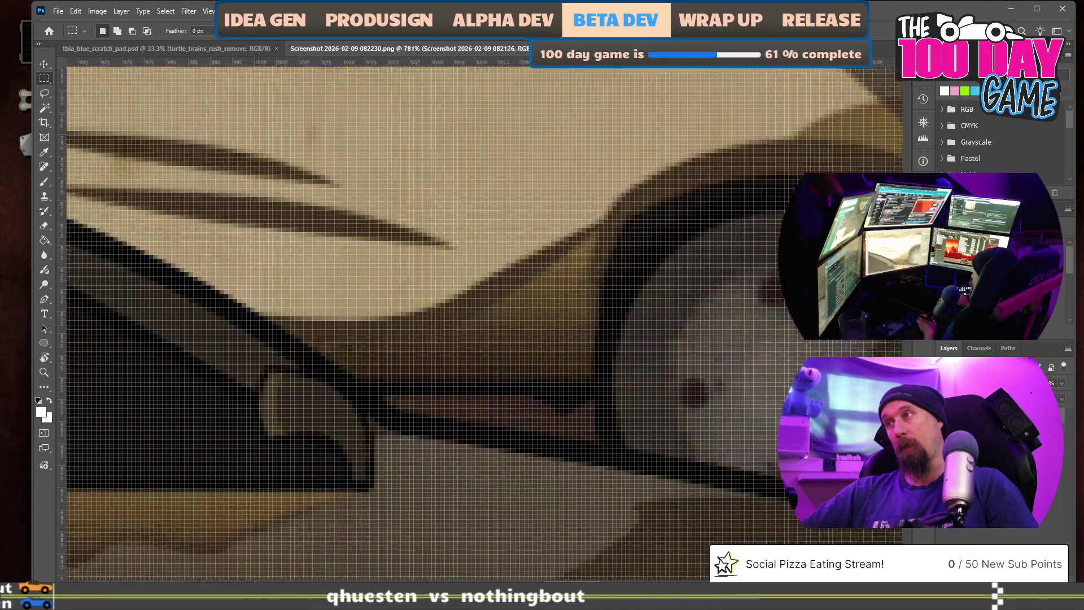
pyautogui.scroll(-5, 474, 322)
pyautogui.scroll(-5, 475, 322)
pyautogui.scroll(-5, 474, 323)
pyautogui.scroll(-5, 475, 322)
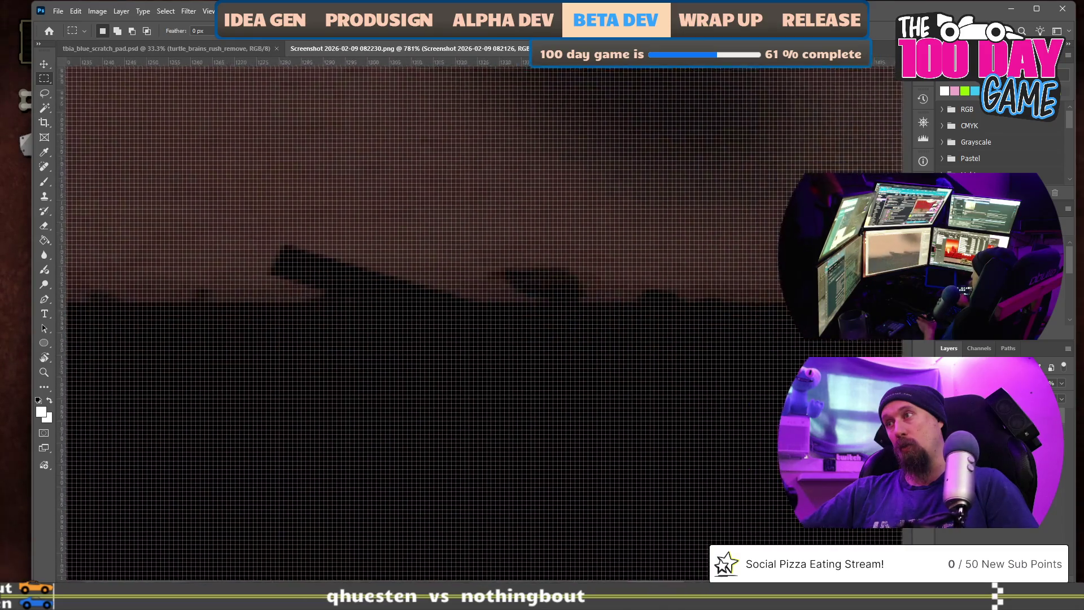
pyautogui.scroll(-3, 475, 322)
pyautogui.scroll(-1, 475, 323)
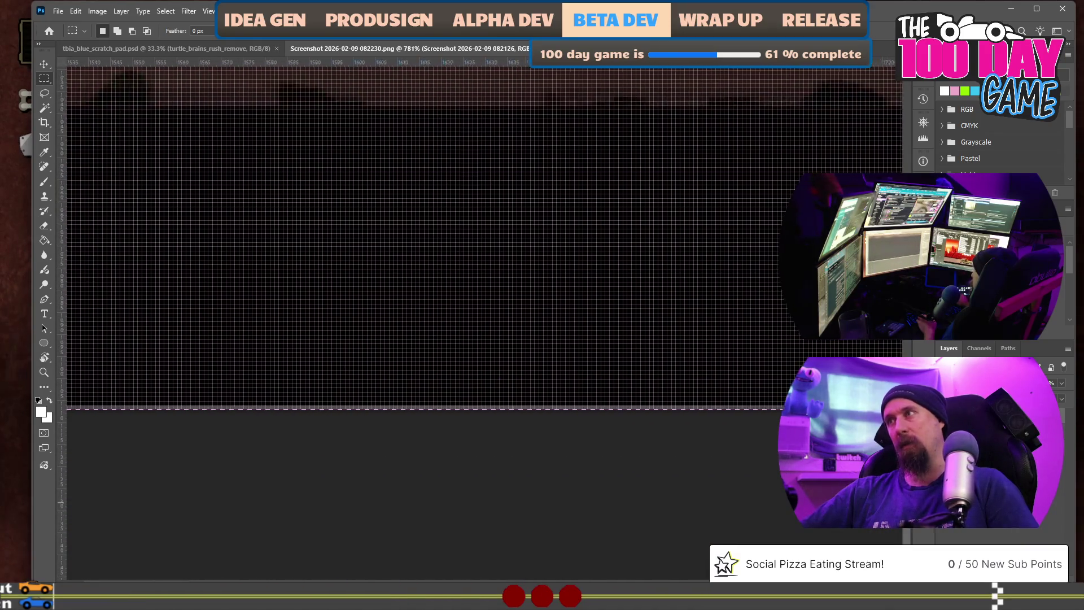
pyautogui.hscroll(3, 474, 323)
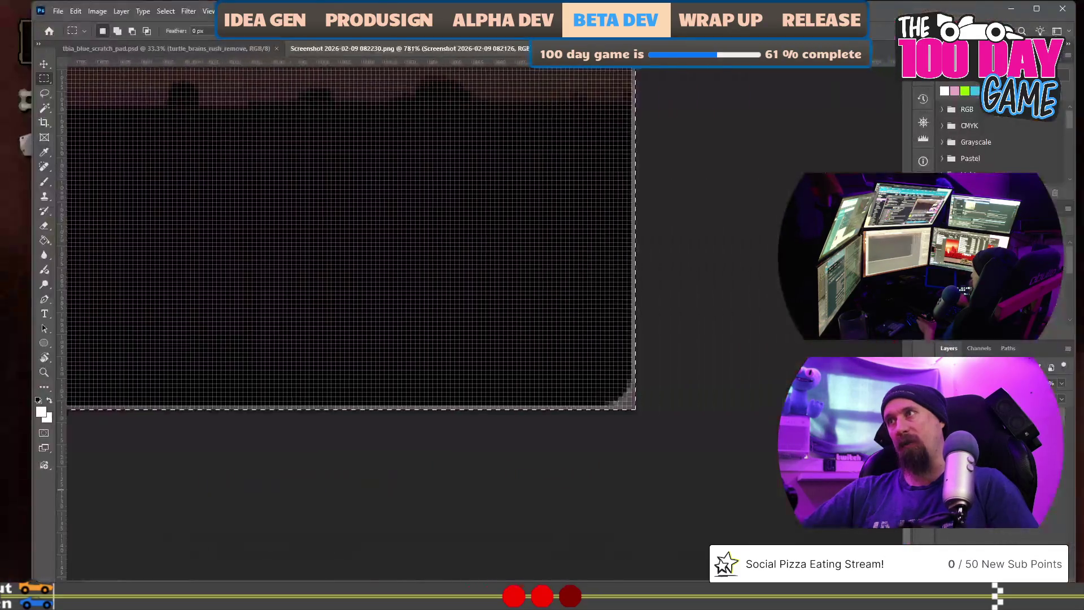
# Extend the marquee to the image's bottom-right corner for a 1920×1080 px selection
pyautogui.moveTo(631, 404); pyautogui.dragTo(544, 400)
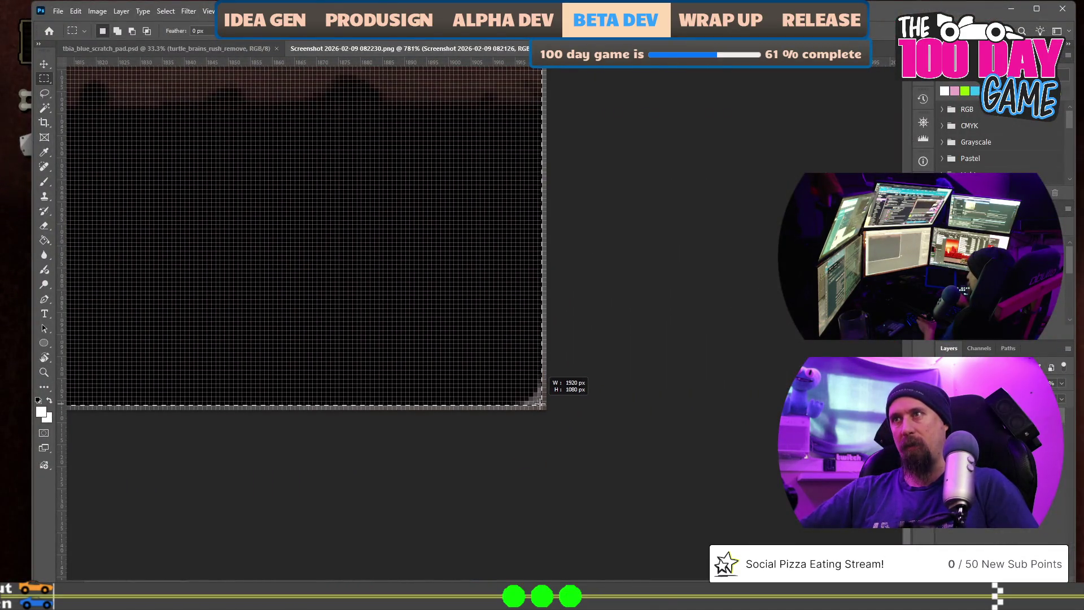
pyautogui.scroll(-4, 645, 315)
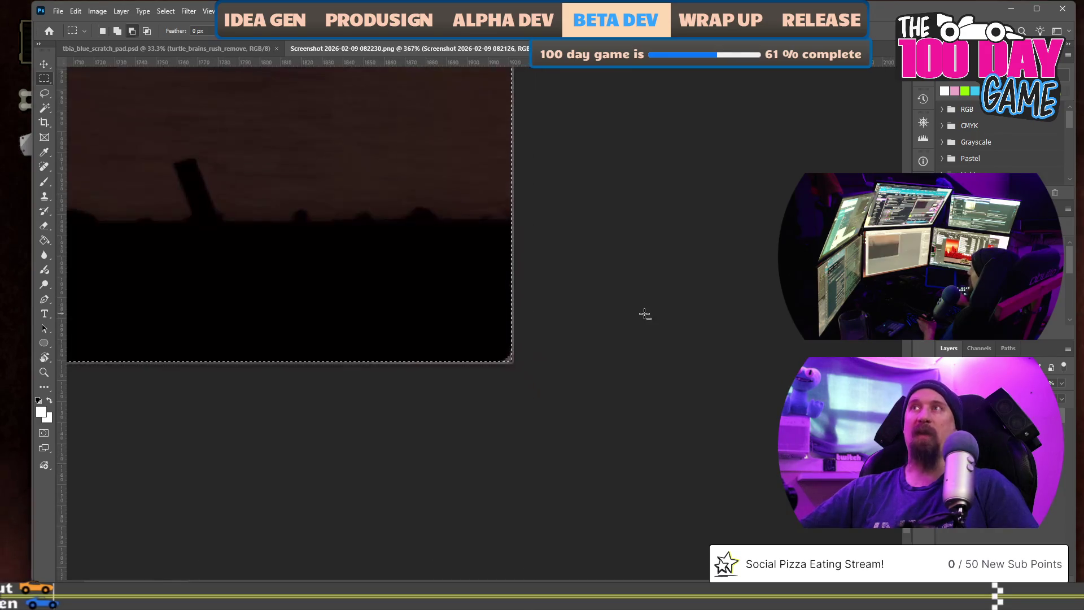
pyautogui.scroll(-5, 645, 314)
pyautogui.scroll(-5, 564, 302)
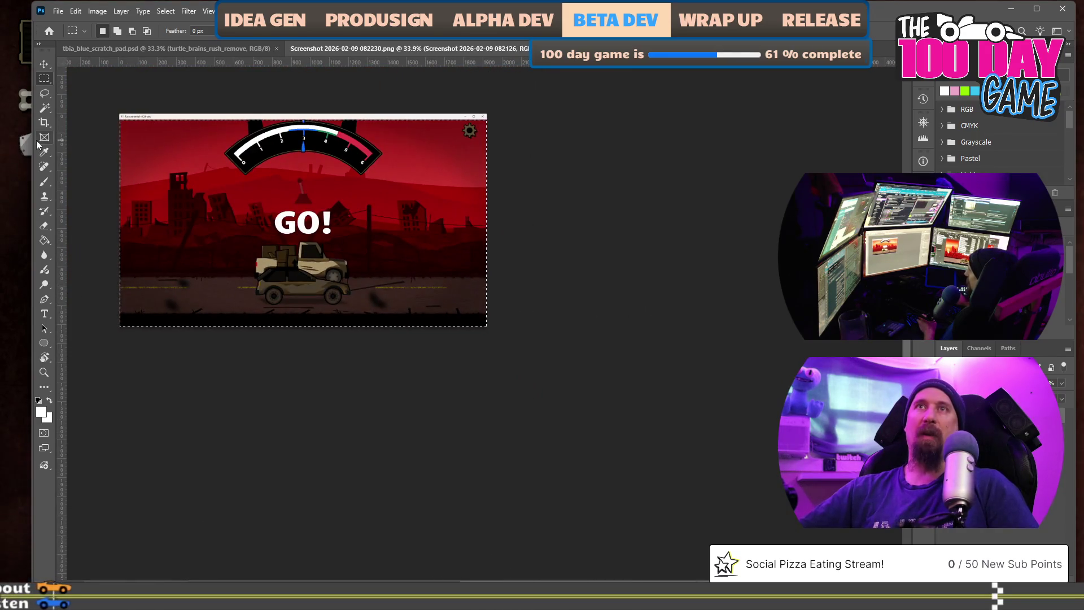
# Crop to the 1920×1080 GO! game view and bring up Export As for the PNG
pyautogui.click(193, 179)
pyautogui.press('Return')
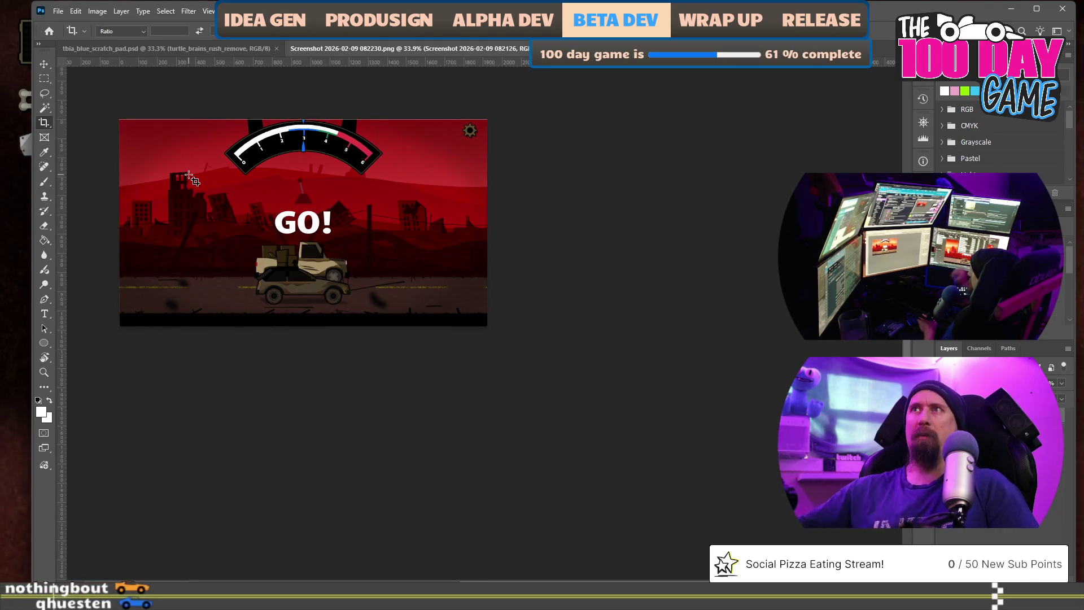
pyautogui.scroll(2, 230, 170)
pyautogui.scroll(1, 229, 170)
pyautogui.scroll(1, 238, 165)
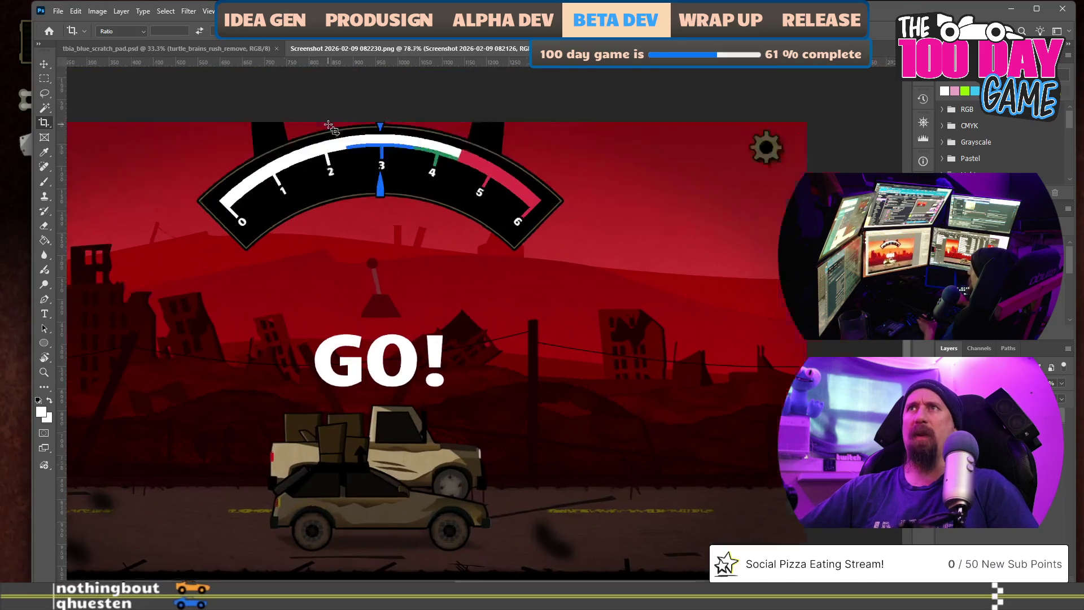
pyautogui.scroll(3, 280, 145)
pyautogui.scroll(-1, 330, 127)
pyautogui.scroll(-3, 704, 242)
pyautogui.scroll(-1, 704, 243)
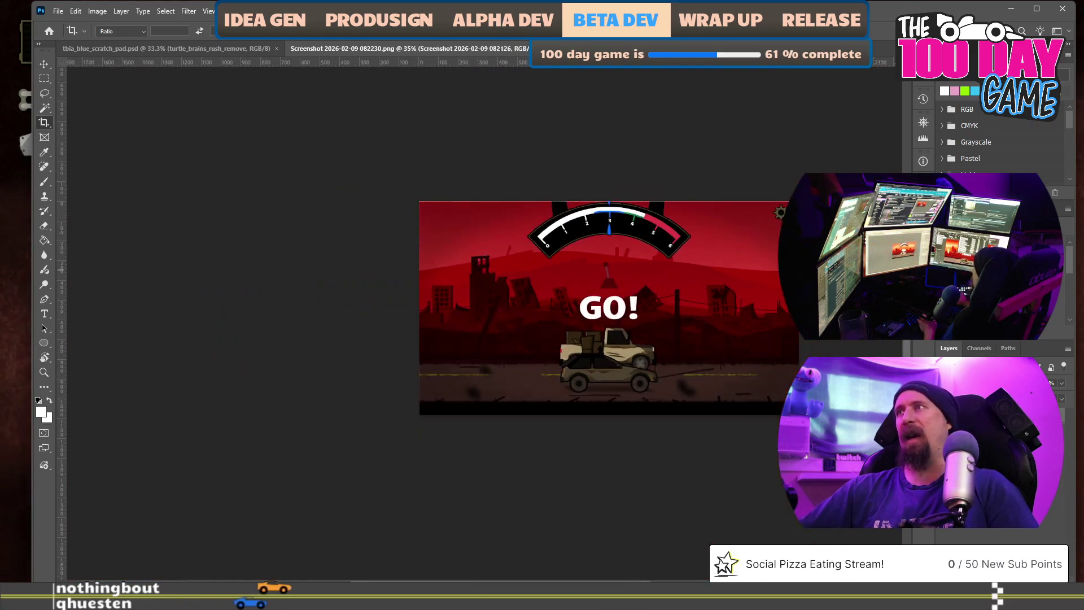
pyautogui.scroll(1, 881, 255)
pyautogui.scroll(3, 882, 255)
pyautogui.scroll(-3, 643, 398)
pyautogui.scroll(-2, 642, 398)
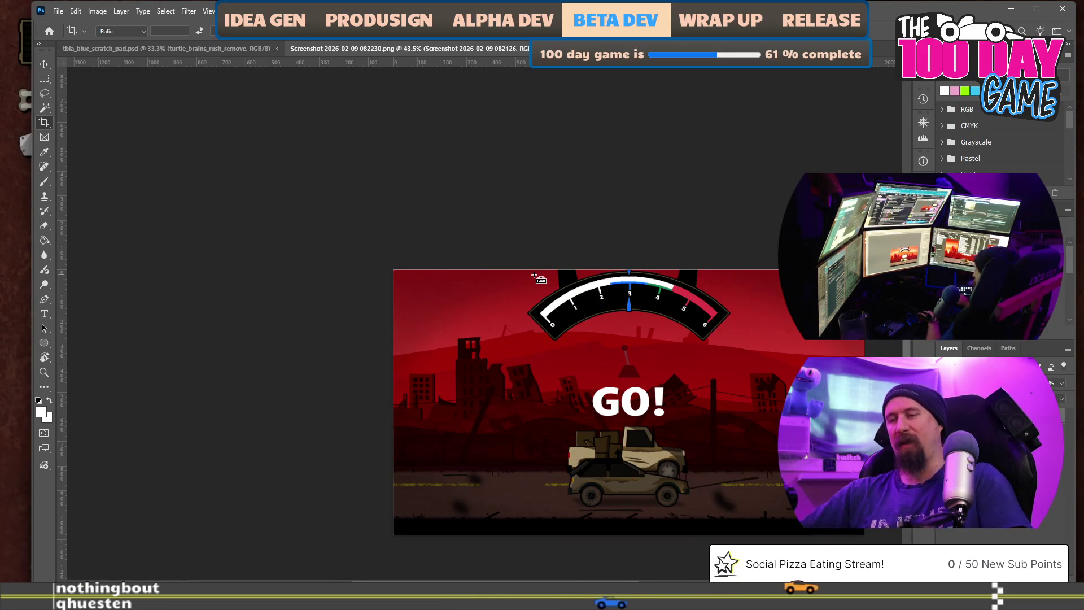
pyautogui.hotkey('ctrl', 'alt', 'shift', 'w')
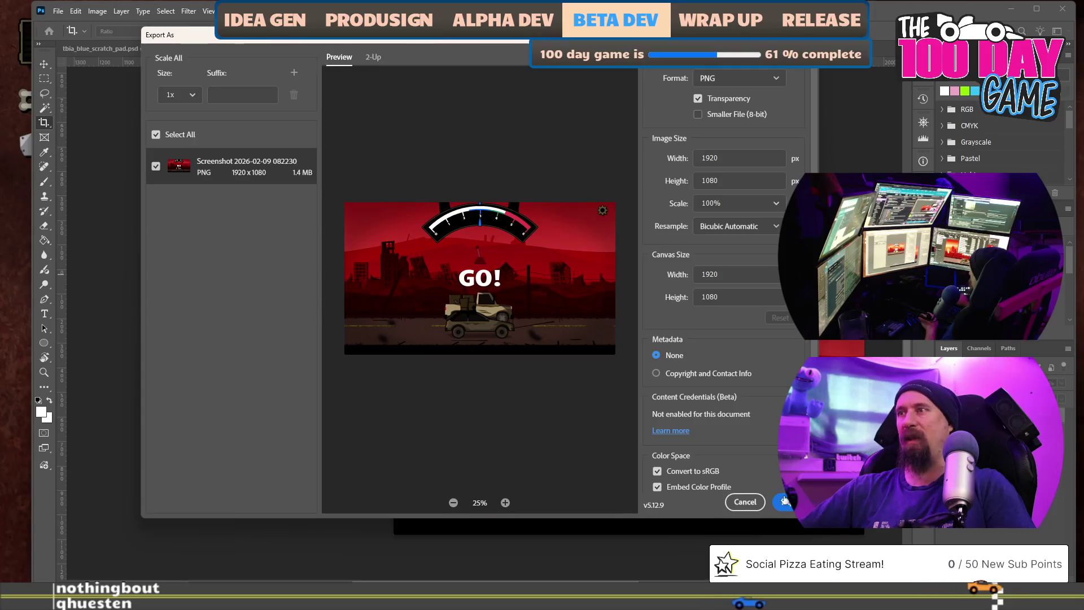
# Fix the file name to 20260209_rusty_drag_race_go.png and save the PNG export
pyautogui.press('Return')
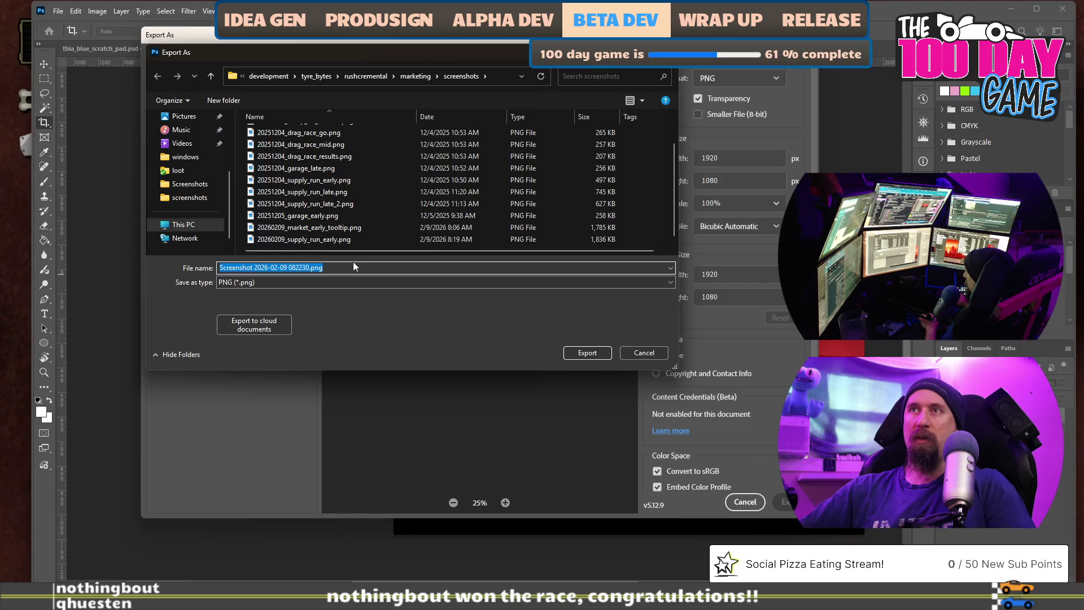
pyautogui.write('2026')
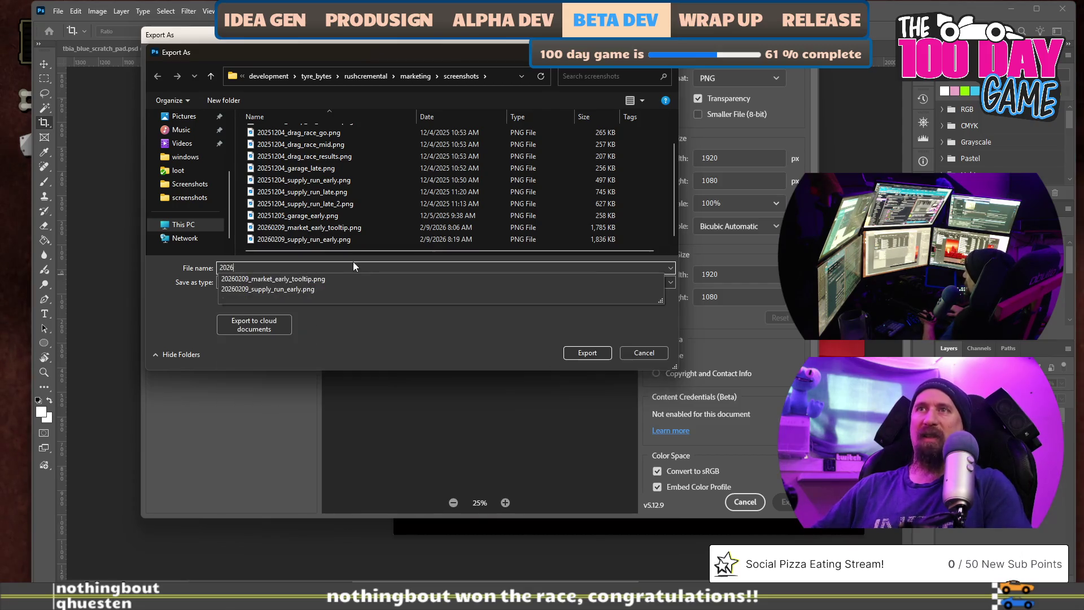
pyautogui.write('0209_')
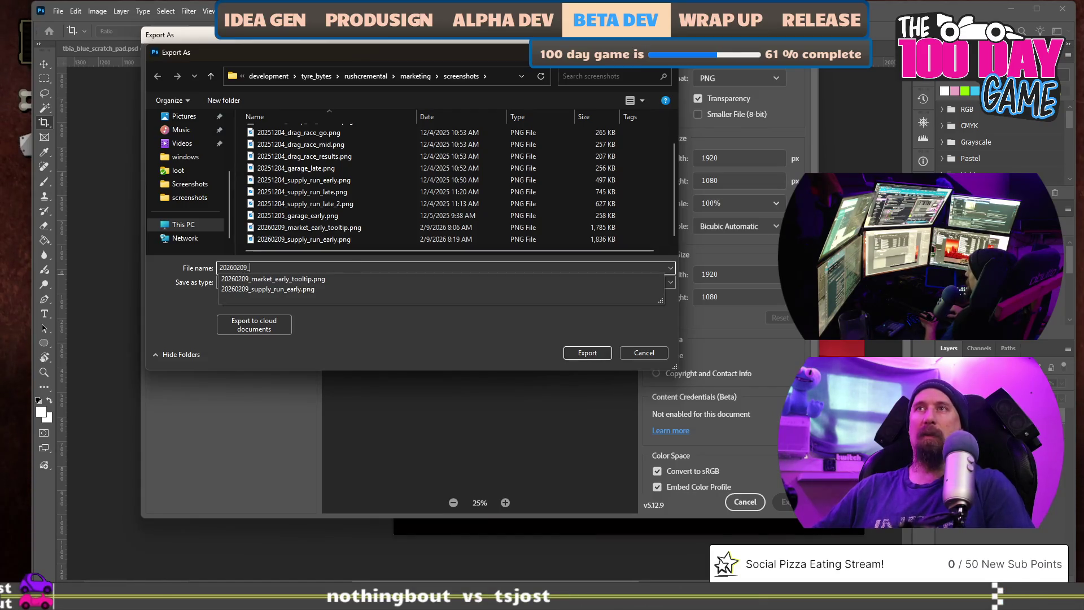
pyautogui.write('drag')
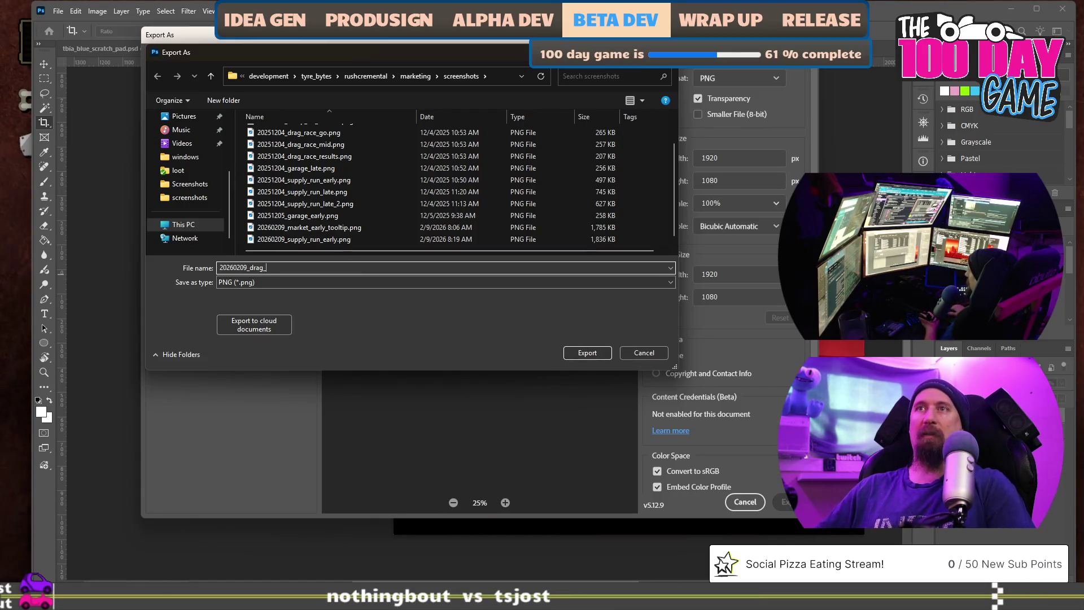
pyautogui.write('_go')
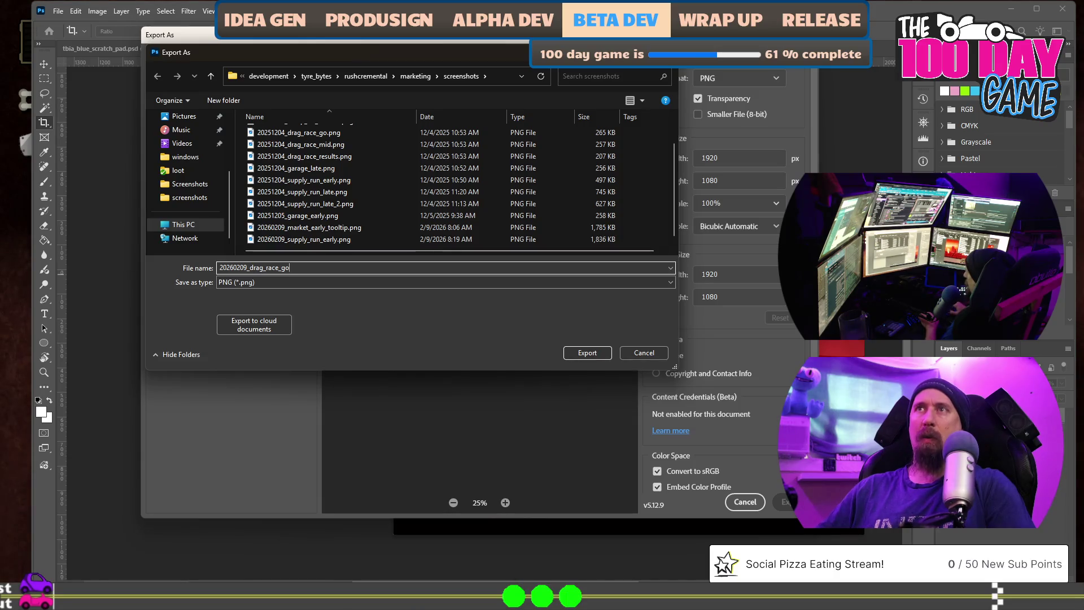
pyautogui.write('.png')
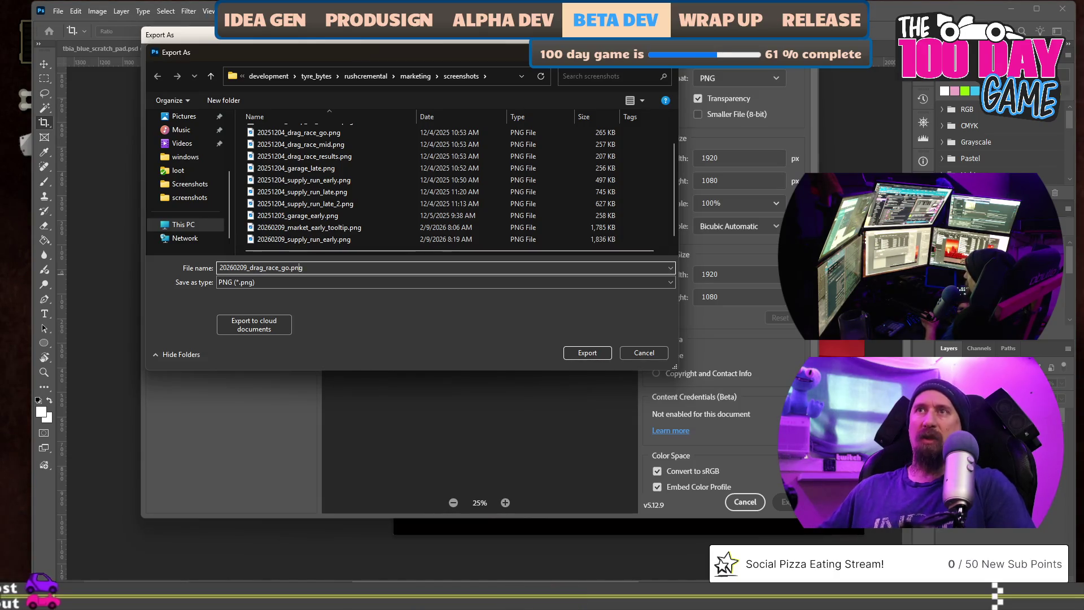
pyautogui.click(279, 268)
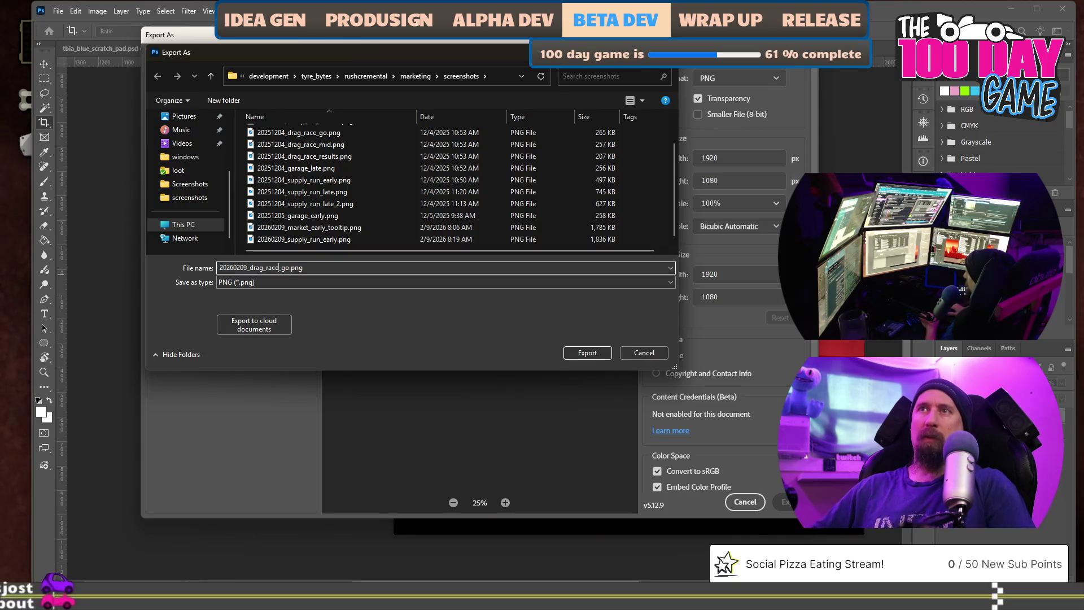
pyautogui.write(']')
pyautogui.press('BackSpace')
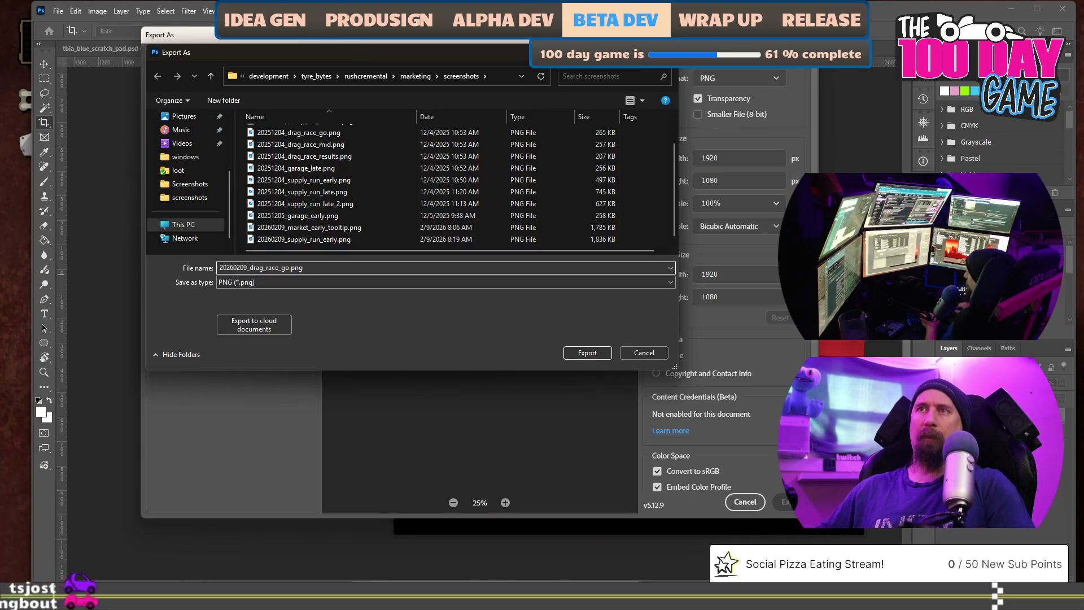
pyautogui.click(245, 267)
pyautogui.write('rusty')
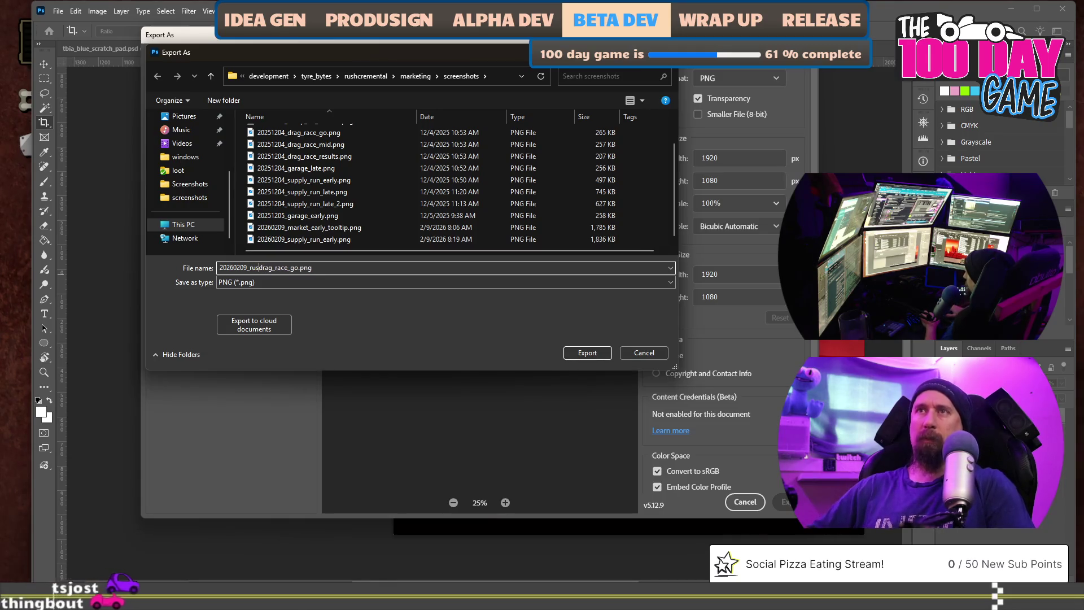
pyautogui.write('_')
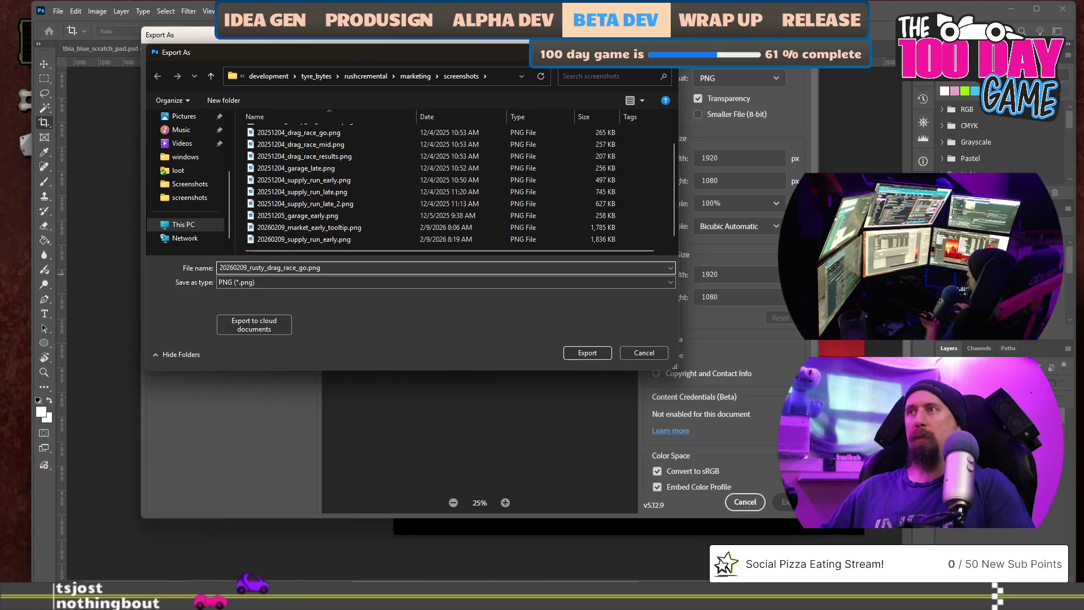
pyautogui.press('Return')
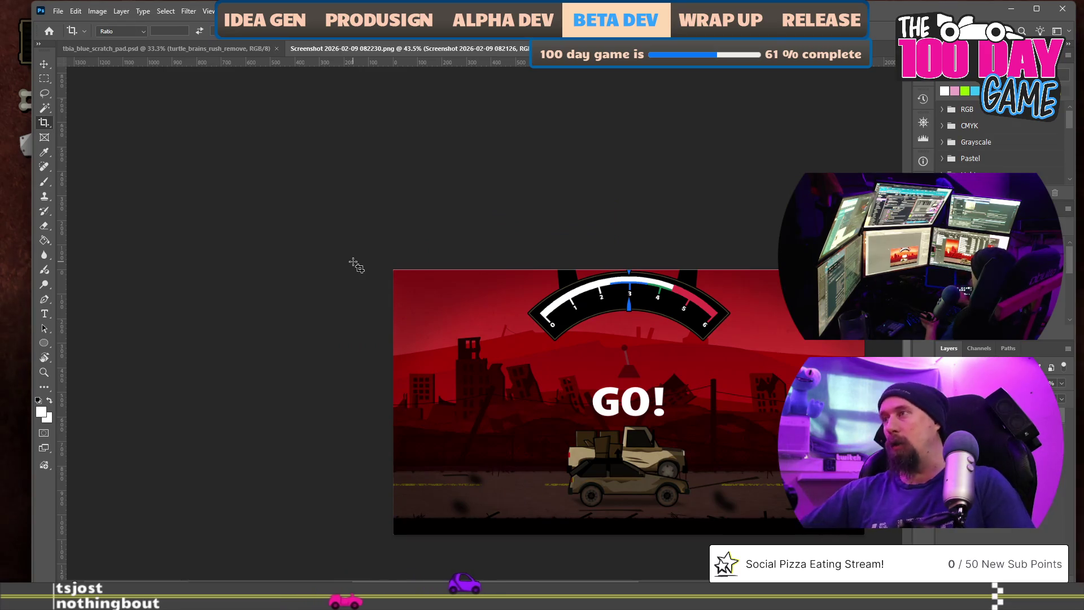
# Export the mid-race screenshot as PNG, reusing the go file name with 'go' removed
pyautogui.hotkey('ctrl', 'v')
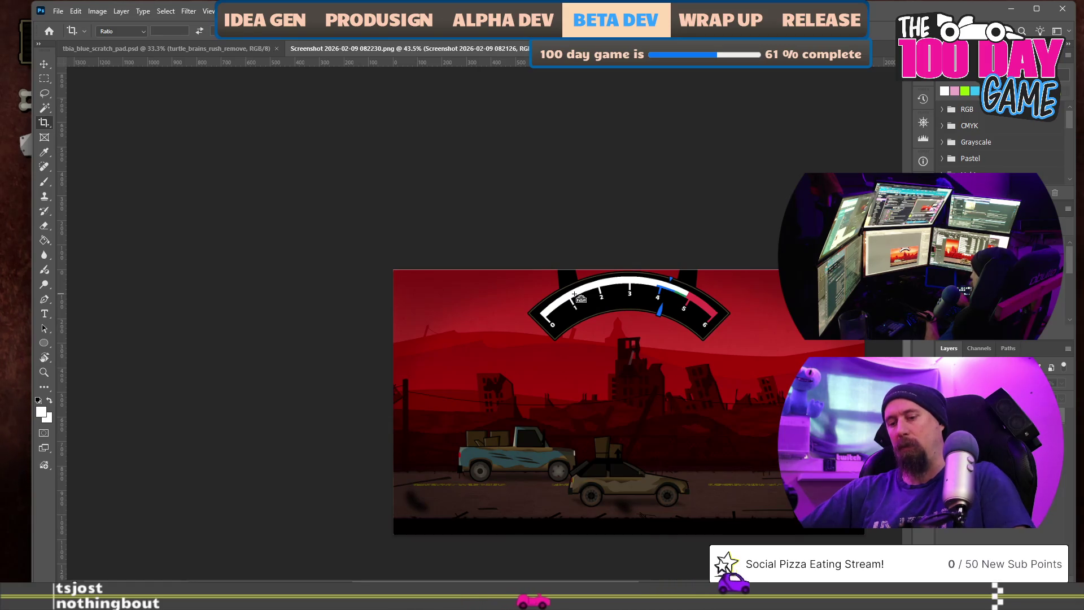
pyautogui.hotkey('ctrl', 'alt', 'shift', 'w')
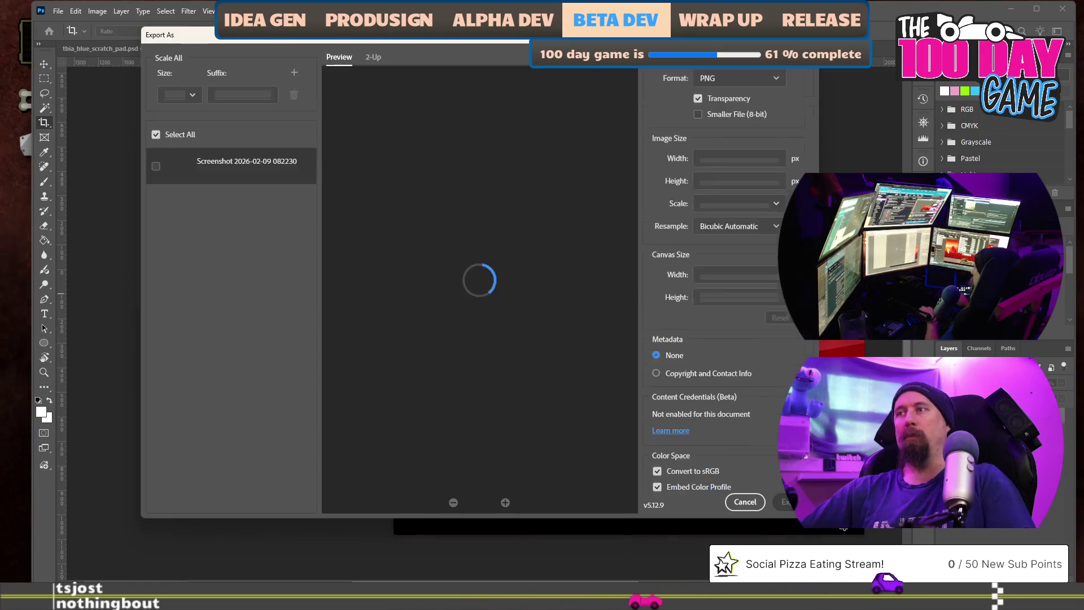
pyautogui.click(786, 502)
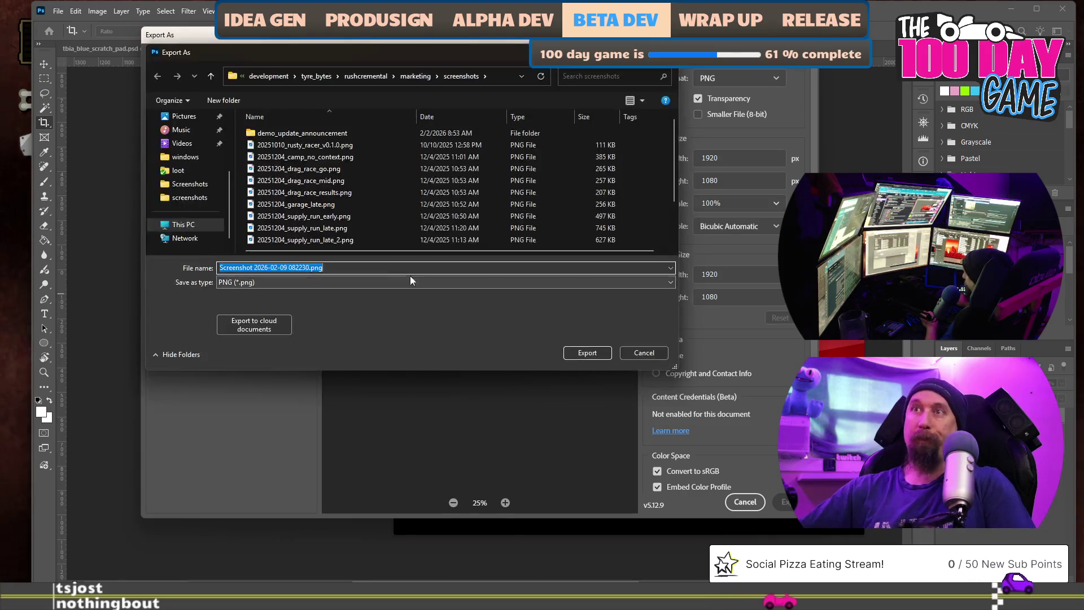
pyautogui.click(320, 233)
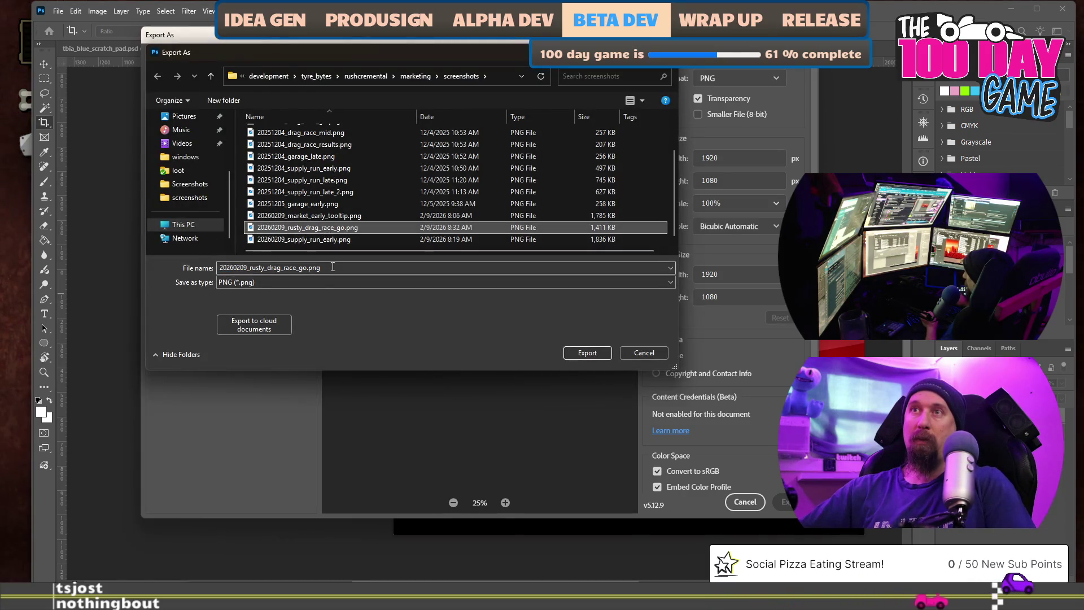
pyautogui.click(341, 268)
pyautogui.press('BackSpace')
pyautogui.press('BackSpace')
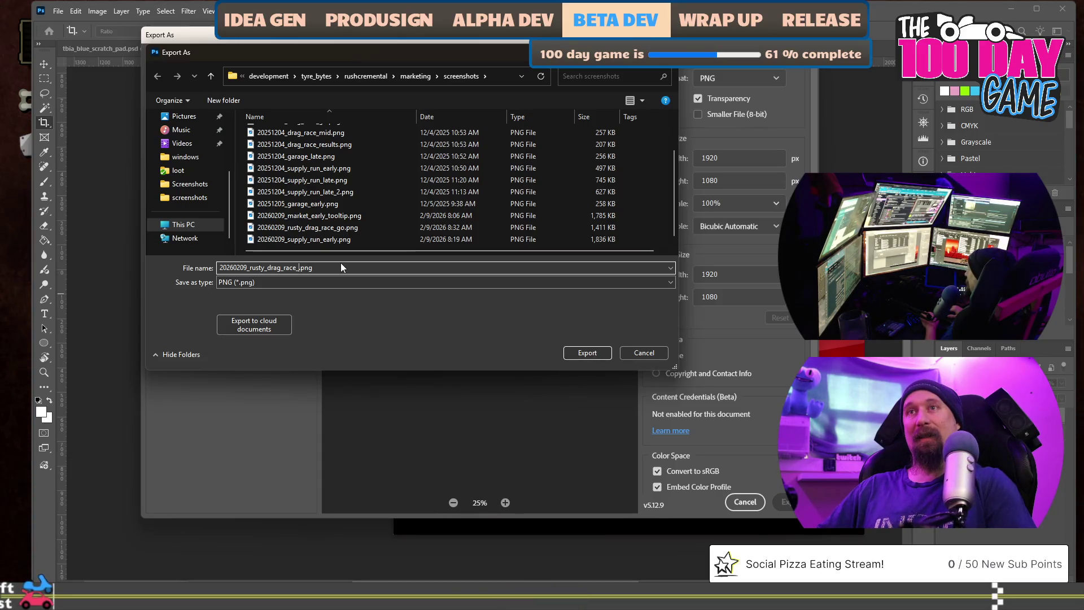
pyautogui.press('Return')
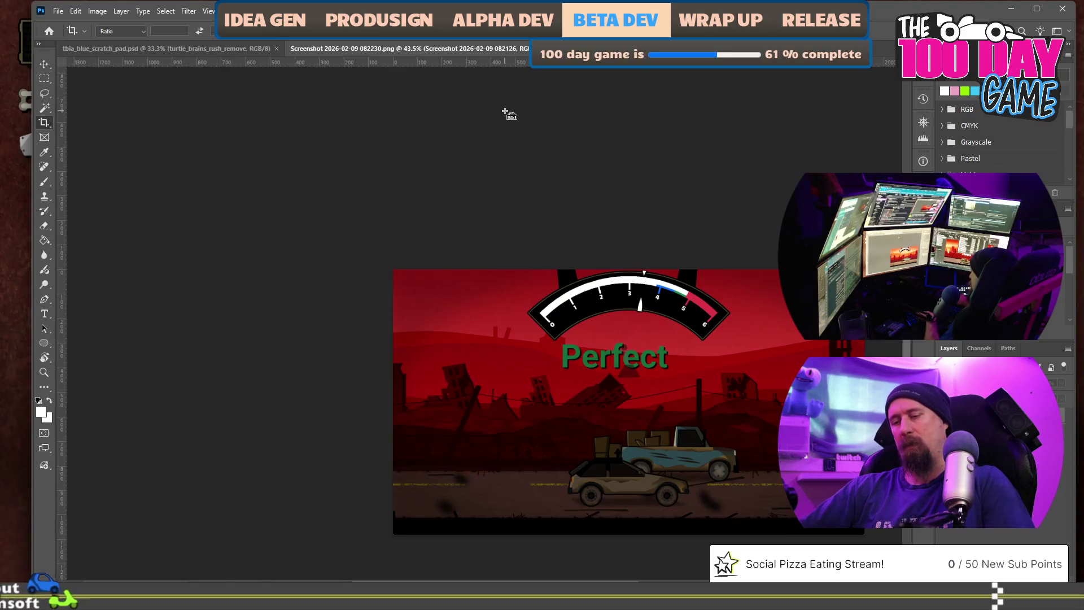
# Export the Perfect screenshot as 20260209_rusty_drag_race_perfect.png in the screenshots folder
pyautogui.hotkey('ctrl', 'alt', 'shift', 'w')
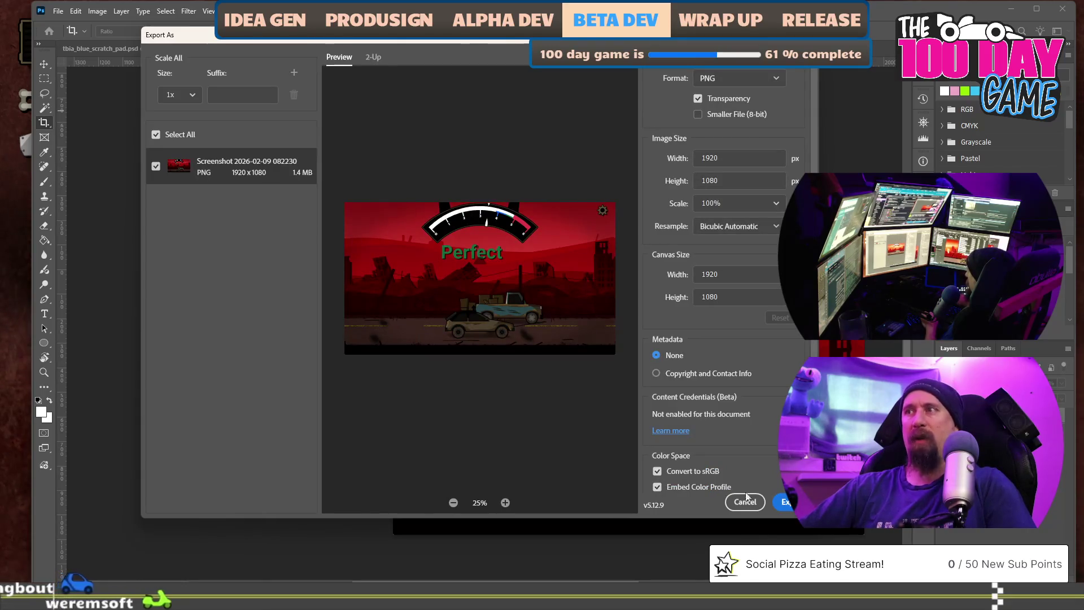
pyautogui.click(788, 502)
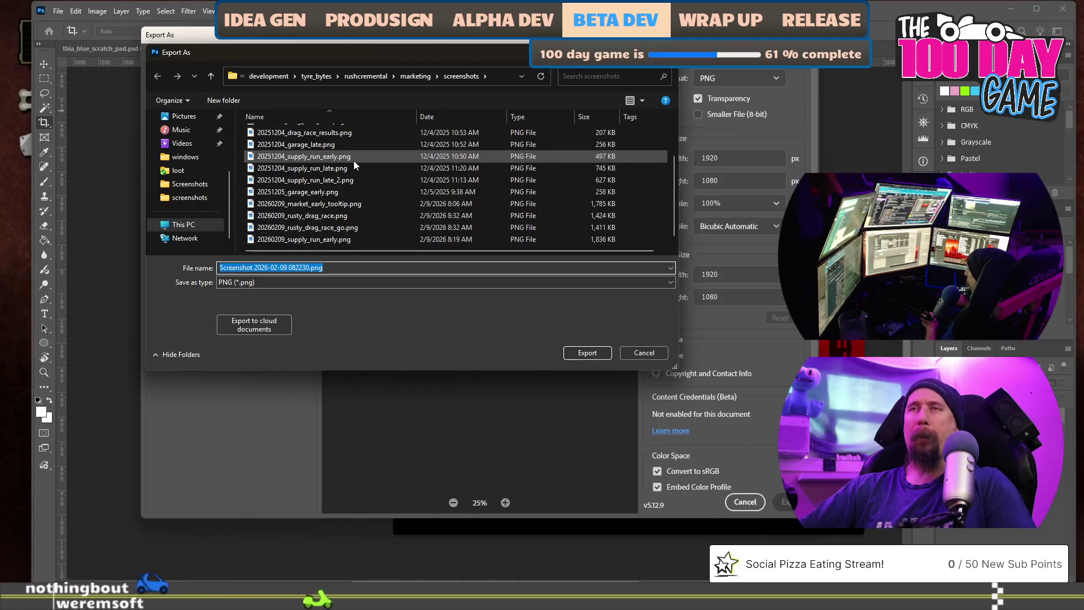
pyautogui.click(340, 218)
pyautogui.click(353, 267)
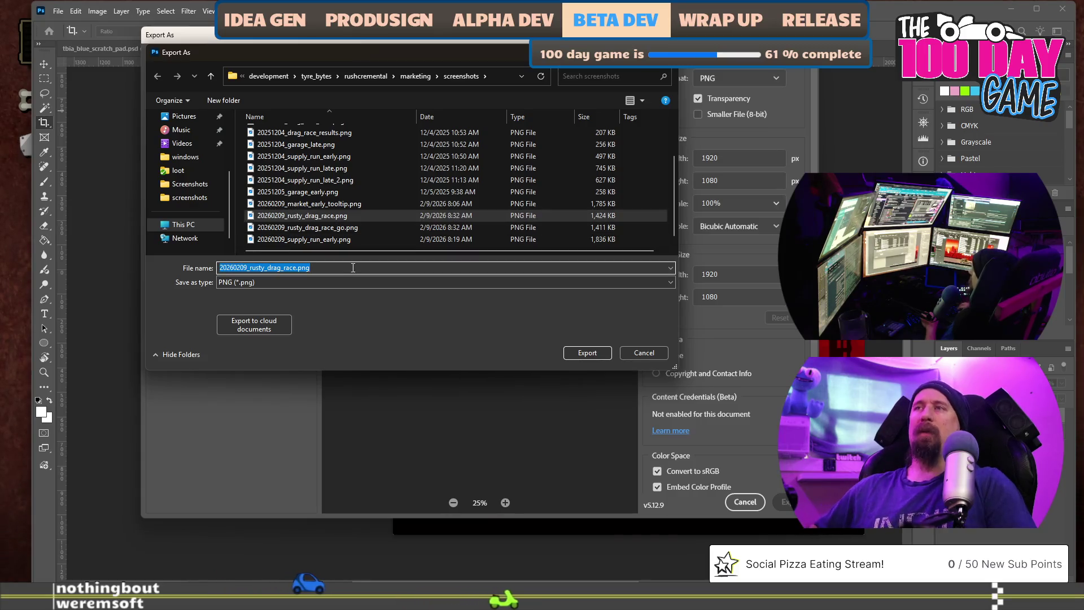
pyautogui.click(352, 268)
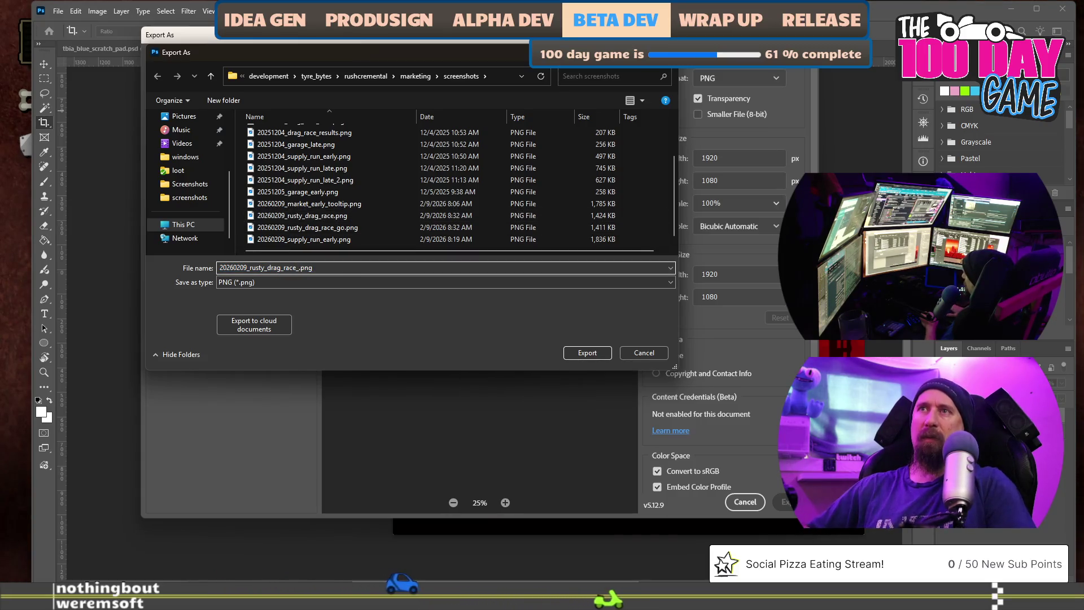
pyautogui.write('_perfect')
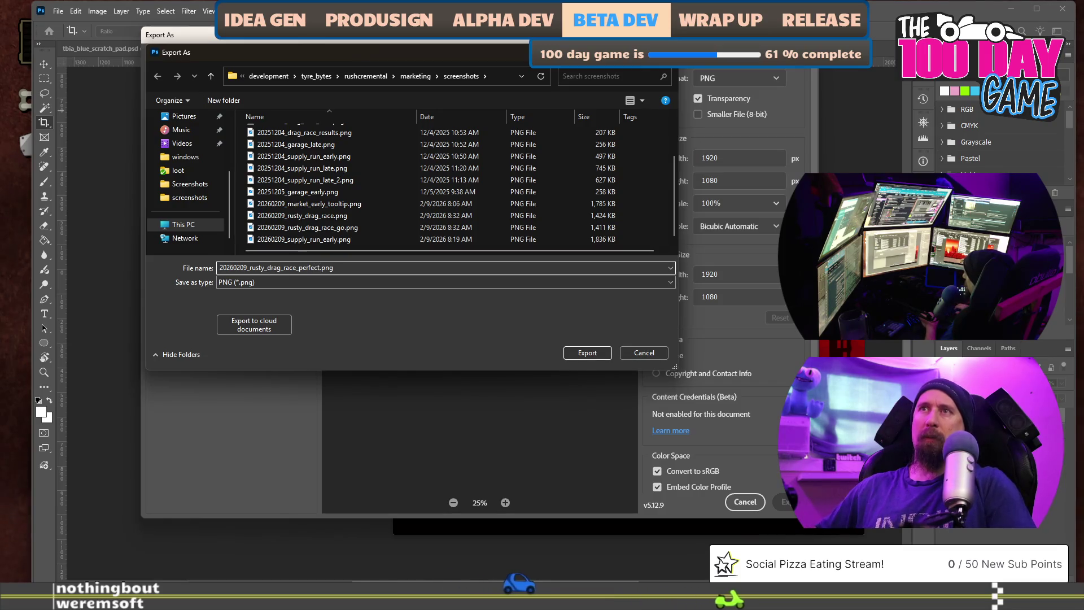
pyautogui.press('Return')
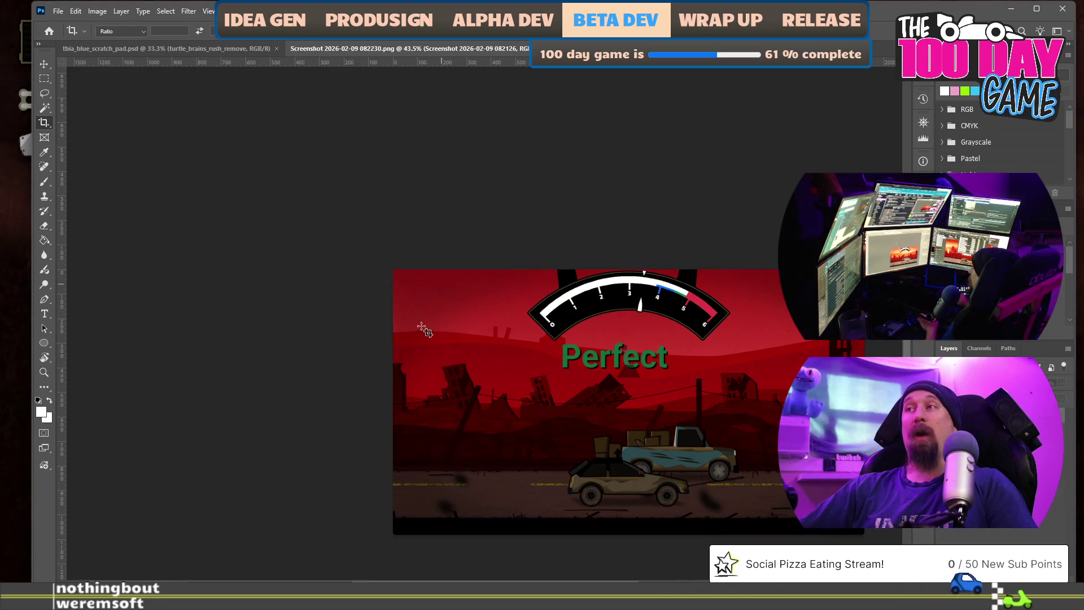
pyautogui.moveTo(423, 330); pyautogui.dragTo(361, 303)
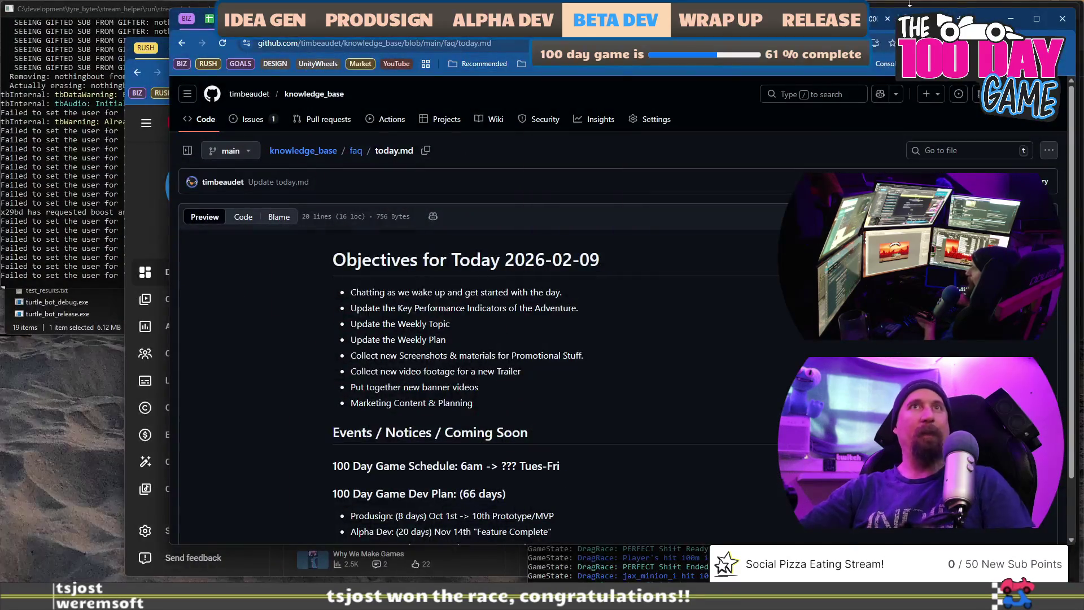
# Start a new browser tab over the objectives page
pyautogui.hotkey('ctrl', 't')
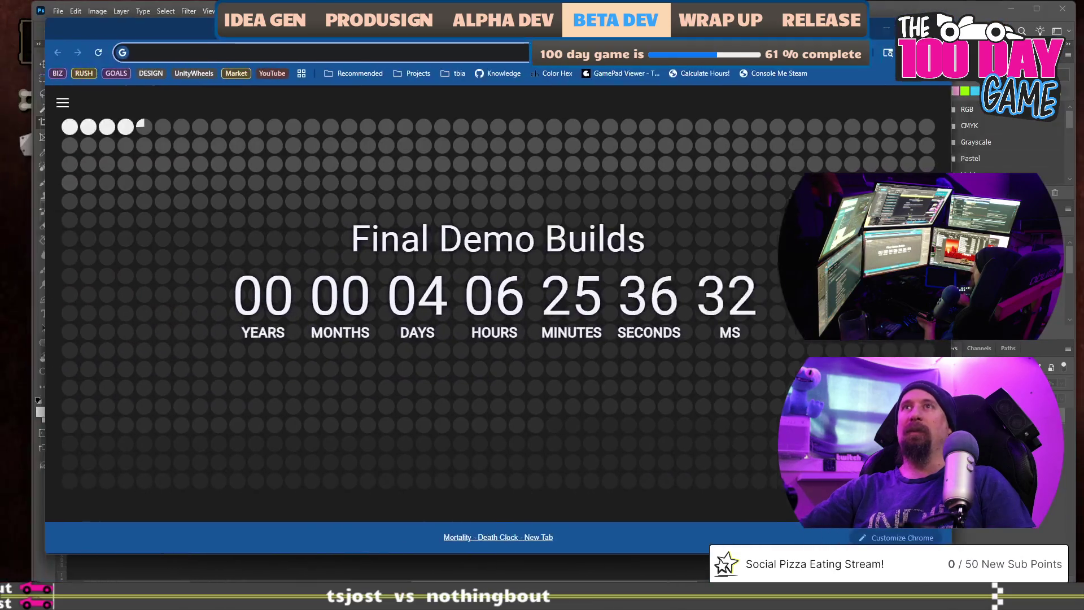
# Go to reddit.com/r/racinggames in the new tab
pyautogui.click(472, 53)
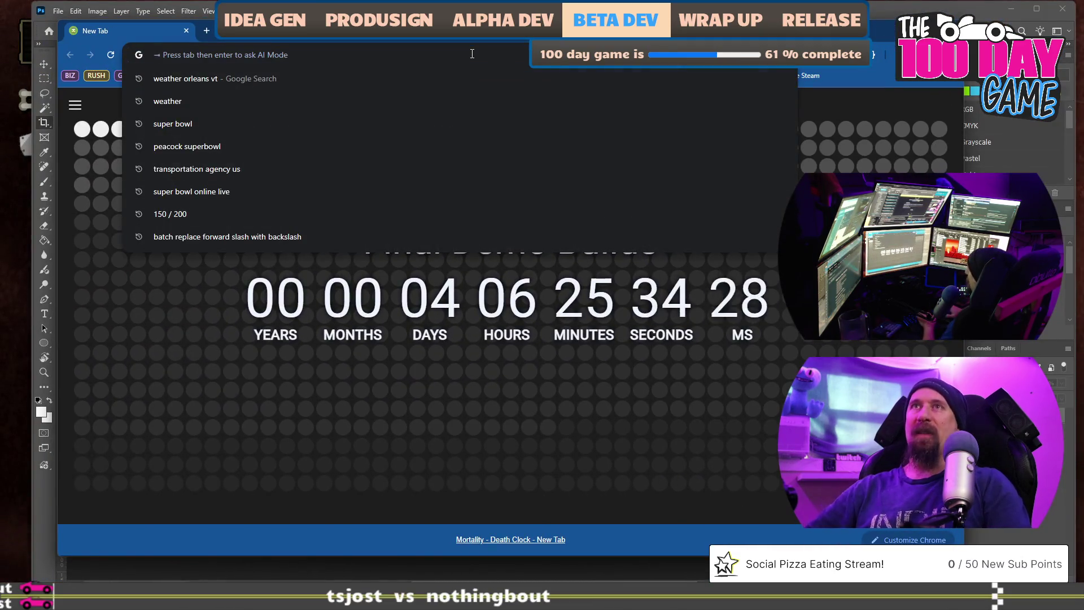
pyautogui.write('re')
pyautogui.press('BackSpace')
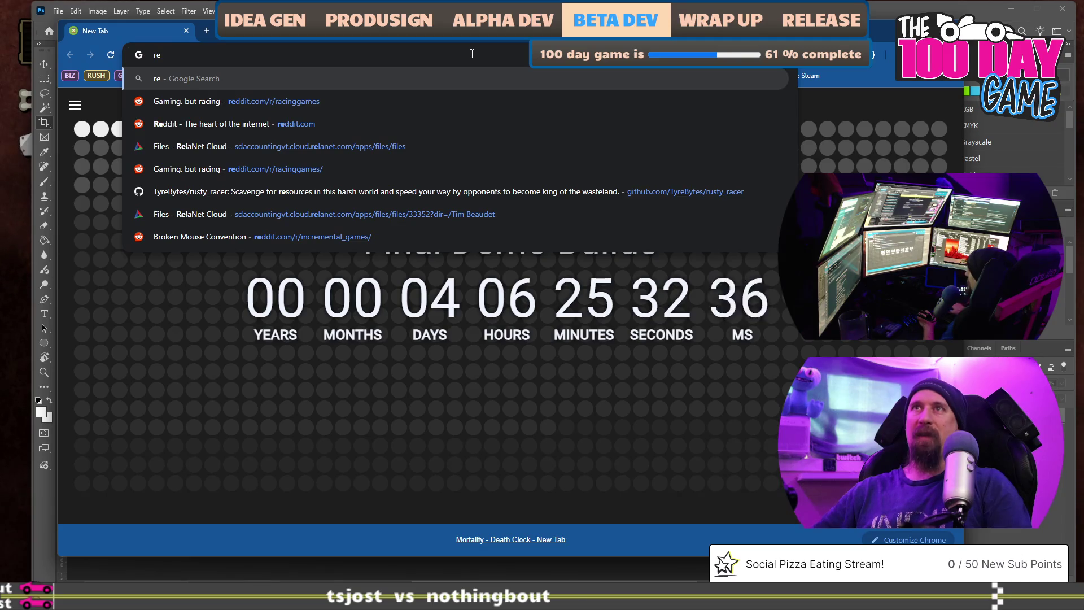
pyautogui.write('ddit.com/r/racinggames')
pyautogui.press('Return')
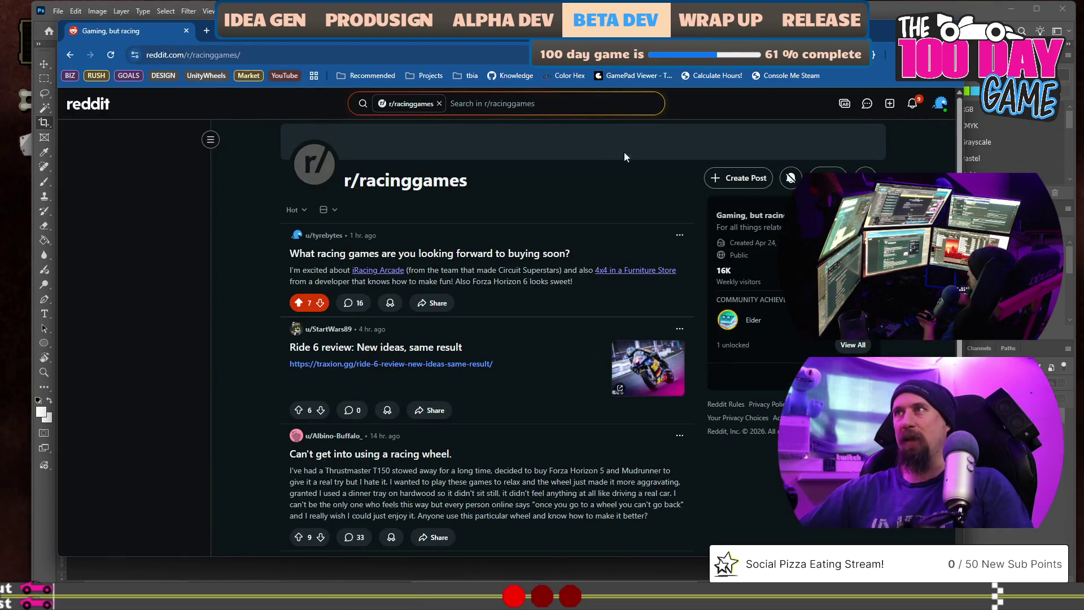
# Open the 'What racing games are you looking forward to buying soon?' post
pyautogui.click(540, 278)
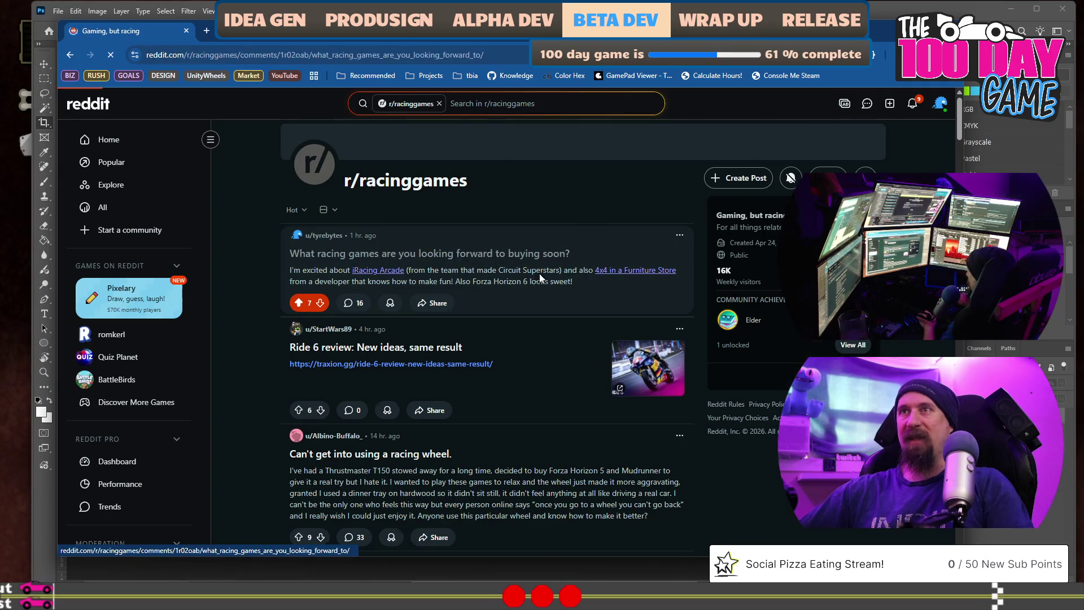
pyautogui.scroll(-5, 373, 321)
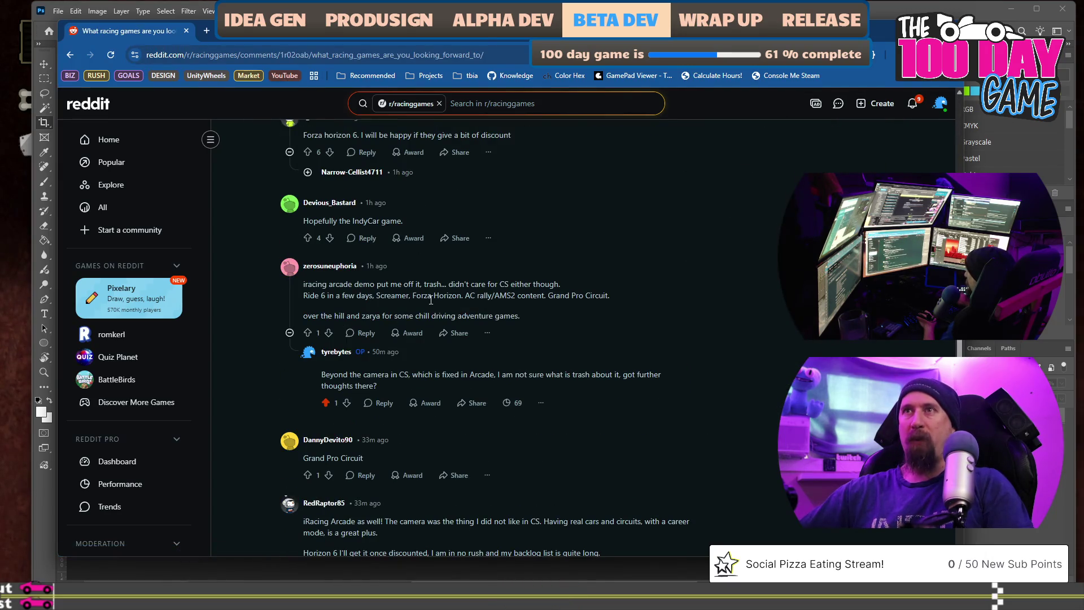
pyautogui.scroll(2, 439, 295)
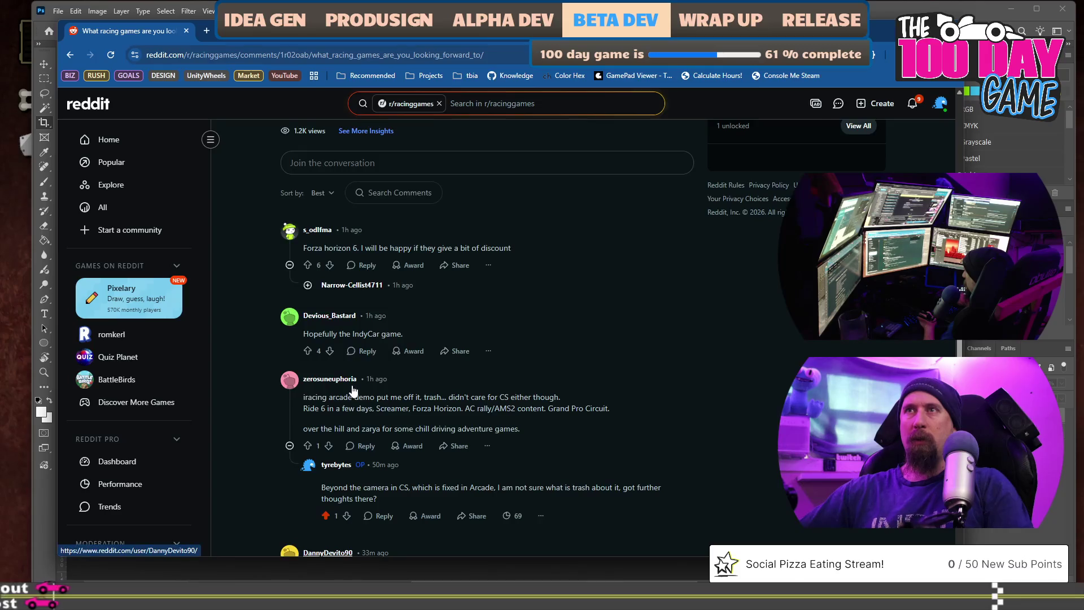